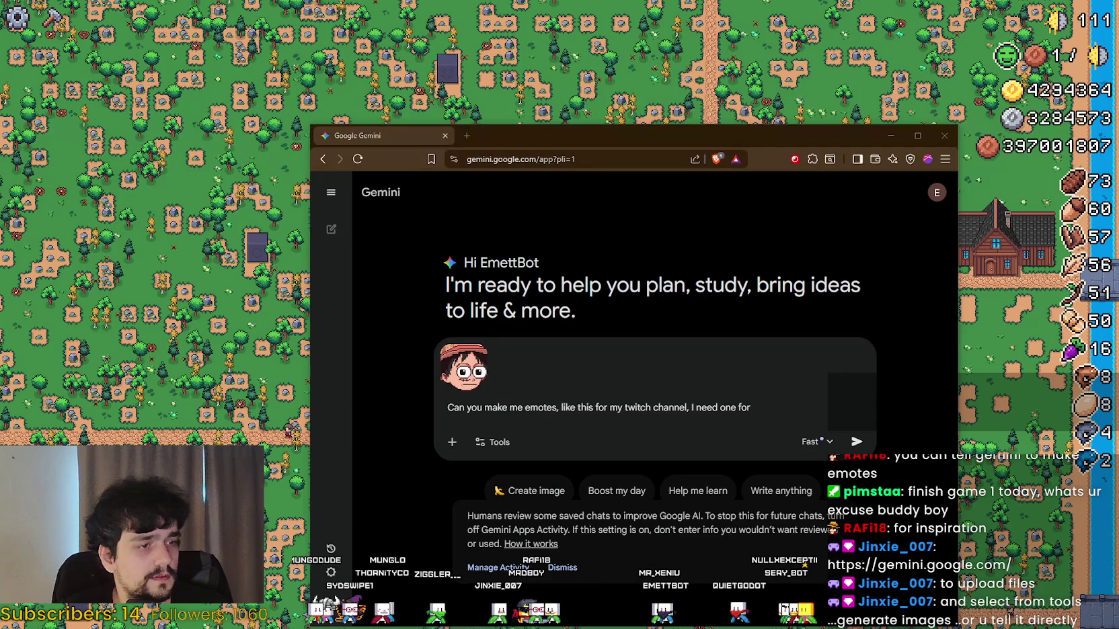
Step: Turn on Create images and switch Gemini's response model to Pro
left_click(496, 442)
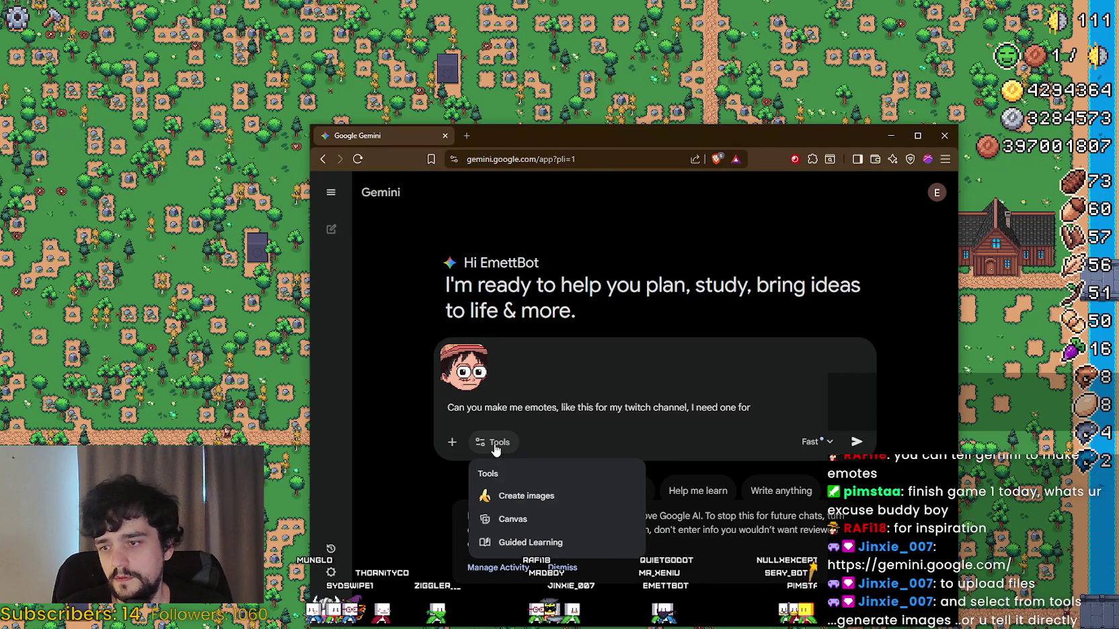
left_click(518, 496)
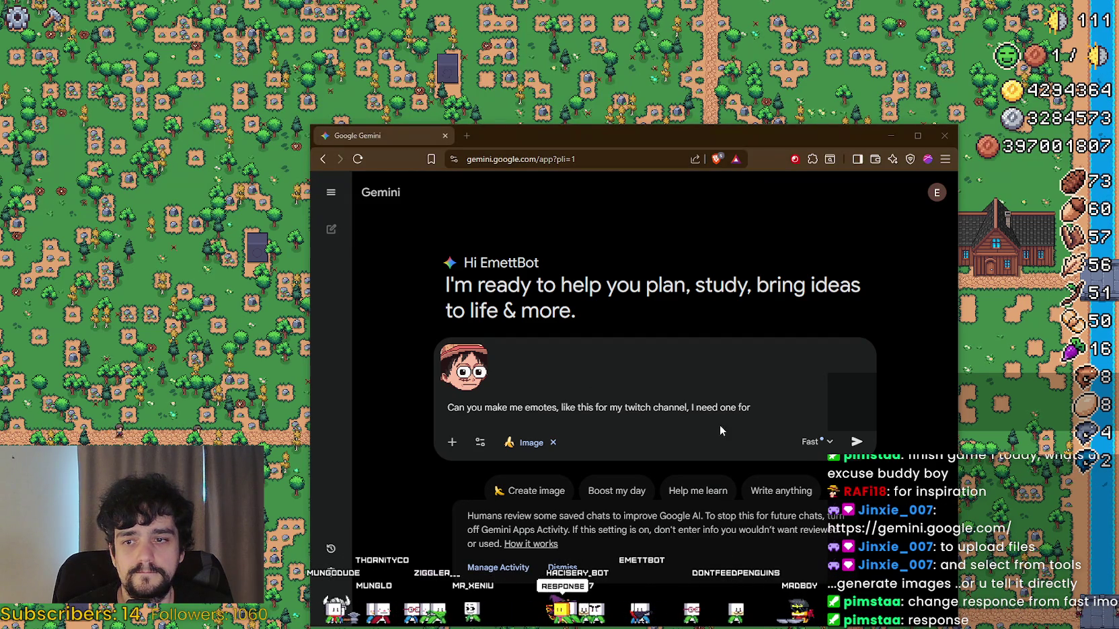
left_click(812, 444)
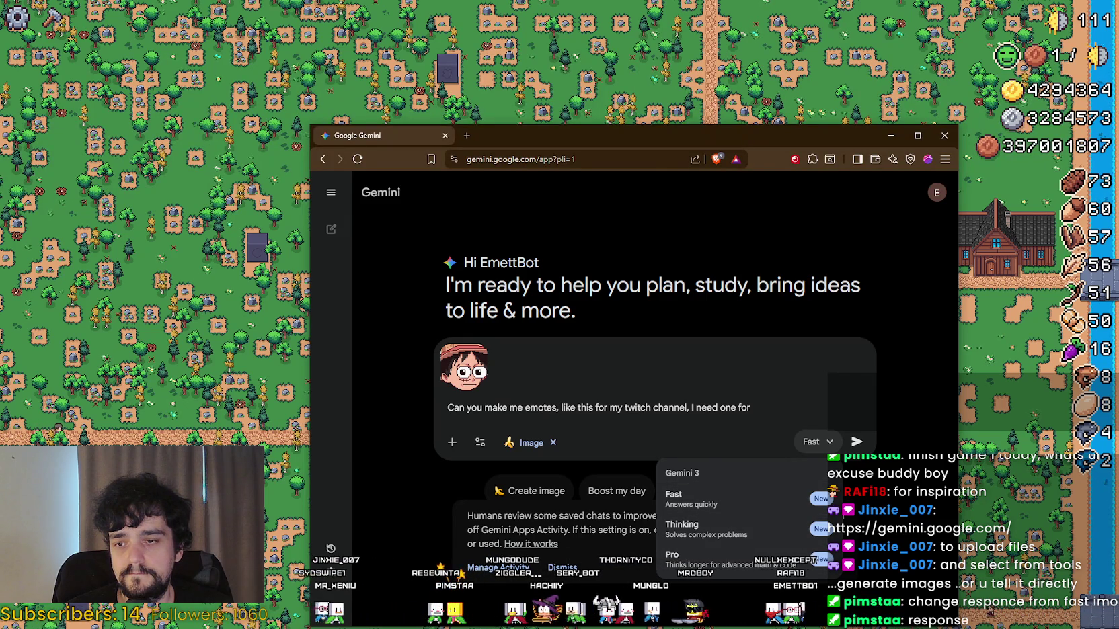
left_click(773, 557)
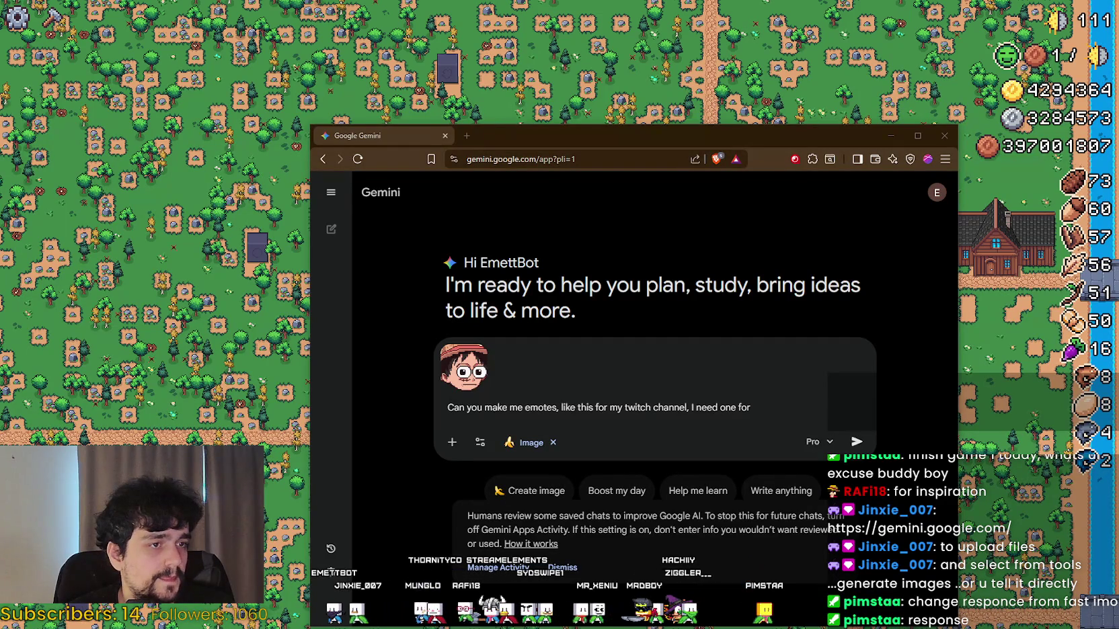
left_click(790, 405)
Step: Finish the quoted emote list (Aware, ICANT, CLOWN, Mhn, GoodTake, MLADY, Nails, WOW) and send it
type("A")
key("BackSpace")
type("\" Awij")
key("BackSpace")
key("BackSpace")
key("BackSpace")
type("Awa")
key("BackSpace")
key("BackSpace")
type("e, ICANT,")
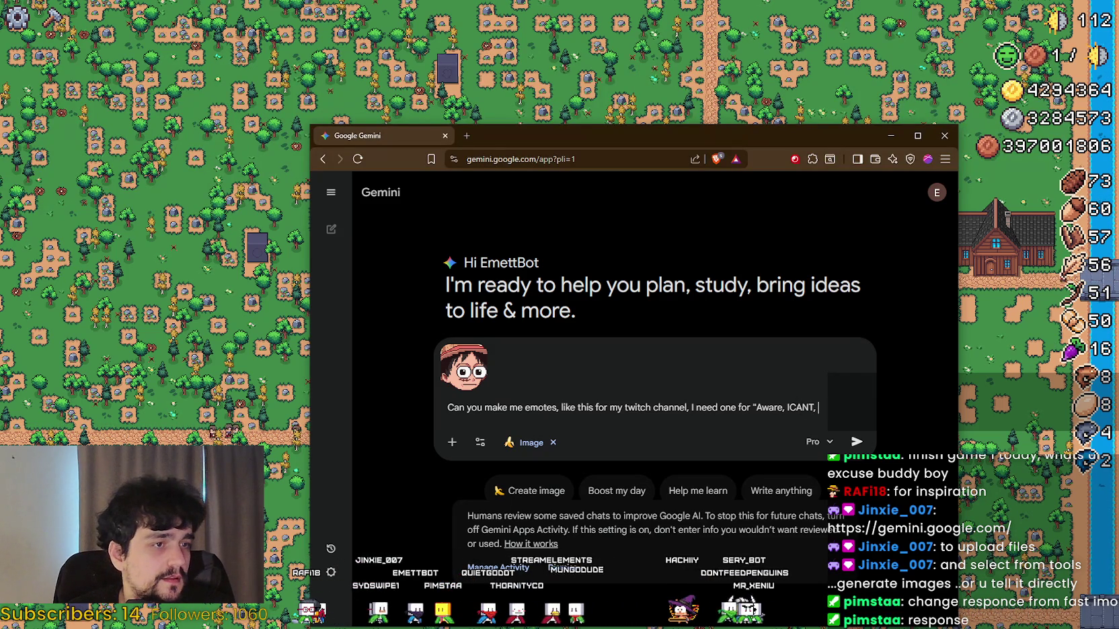
type("CLOWN")
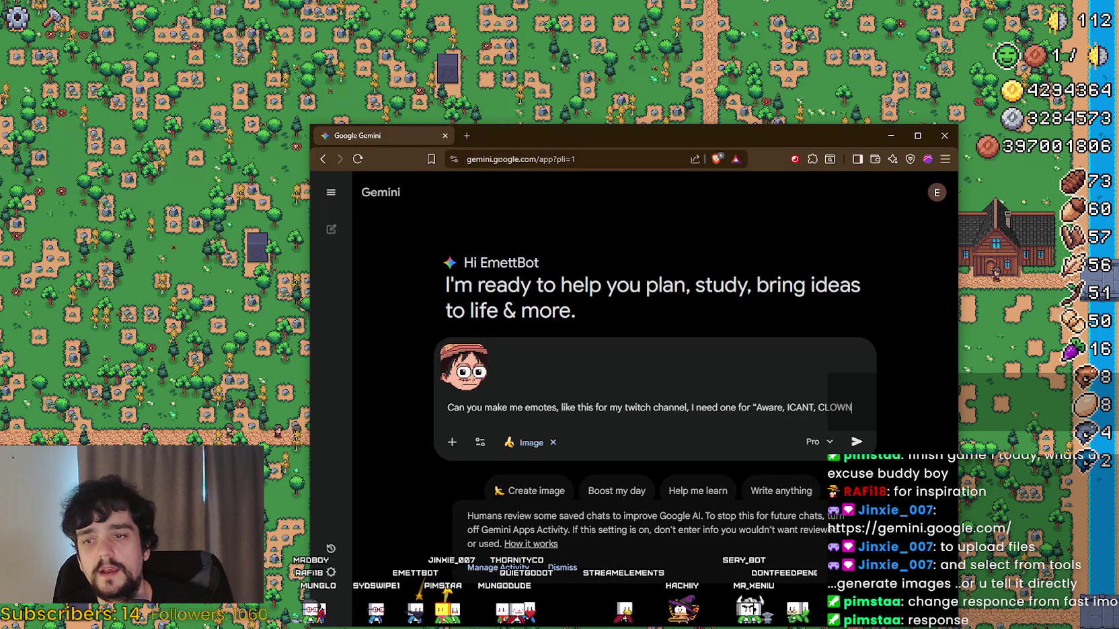
type(",")
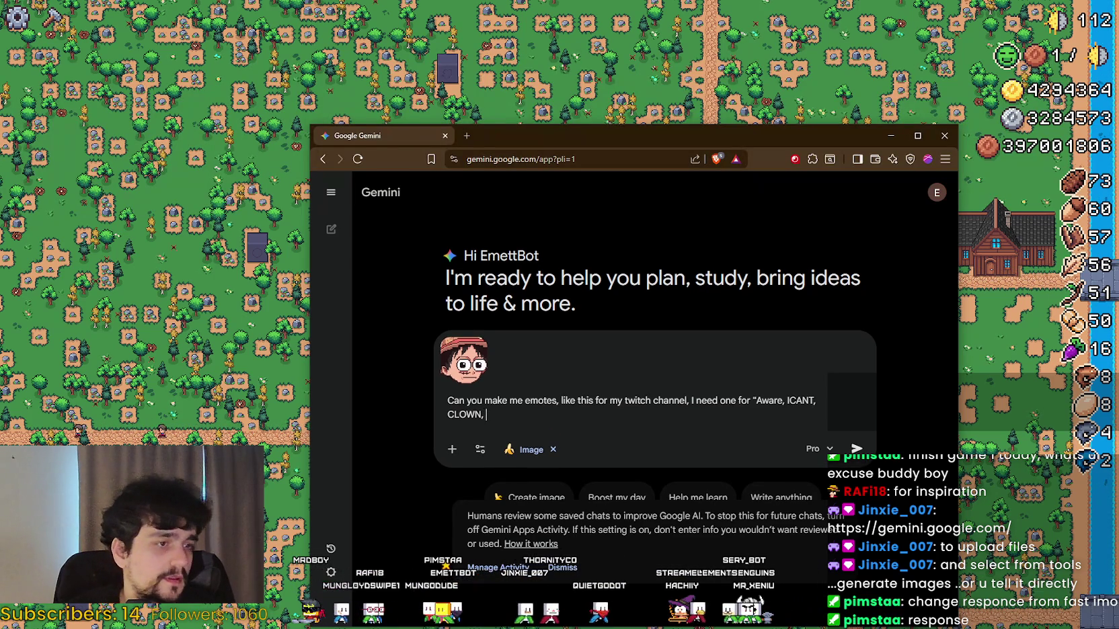
type(" Mh")
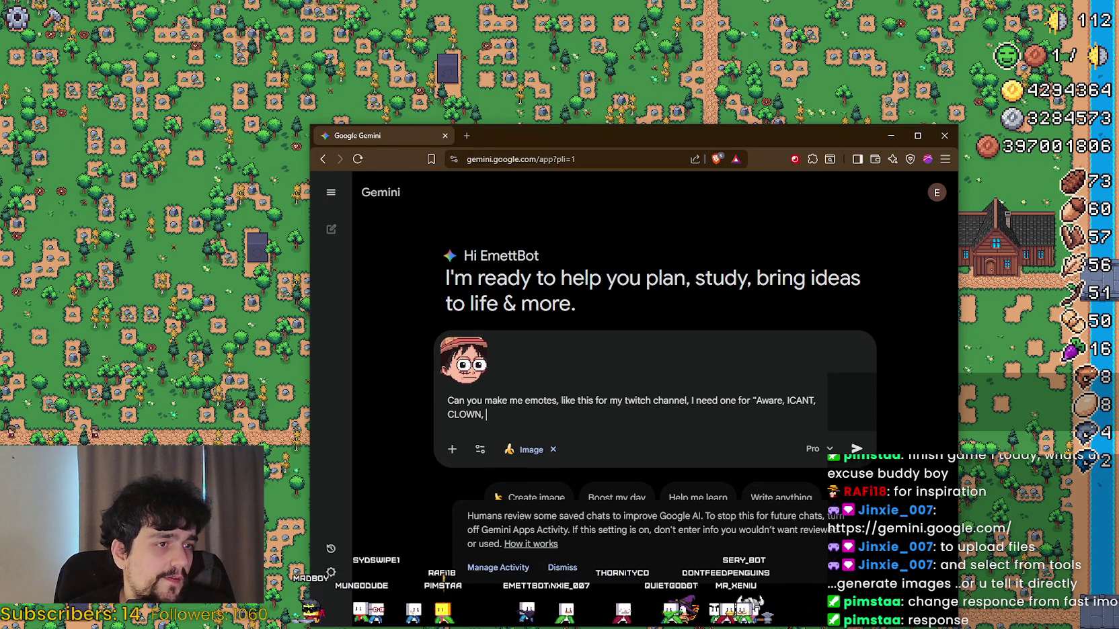
type("m")
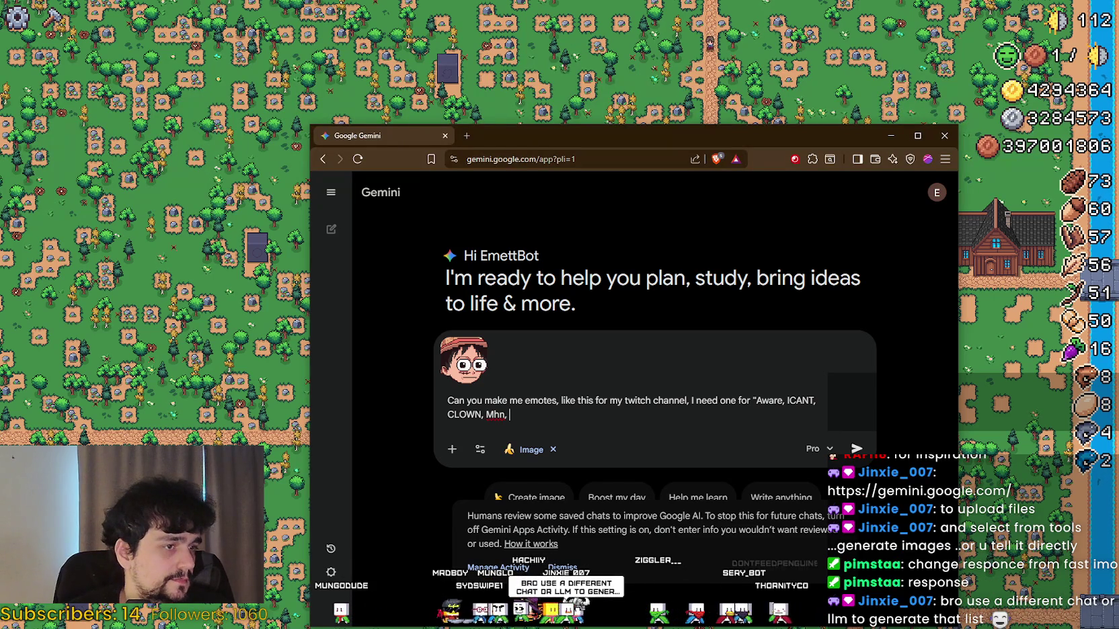
type("G")
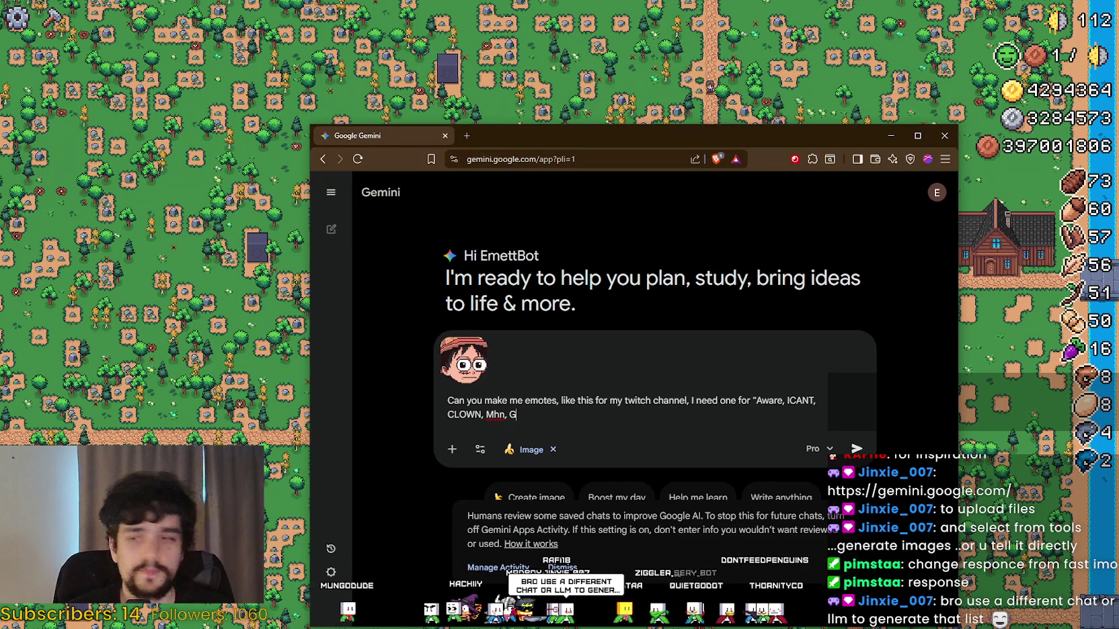
type("oodTake, ")
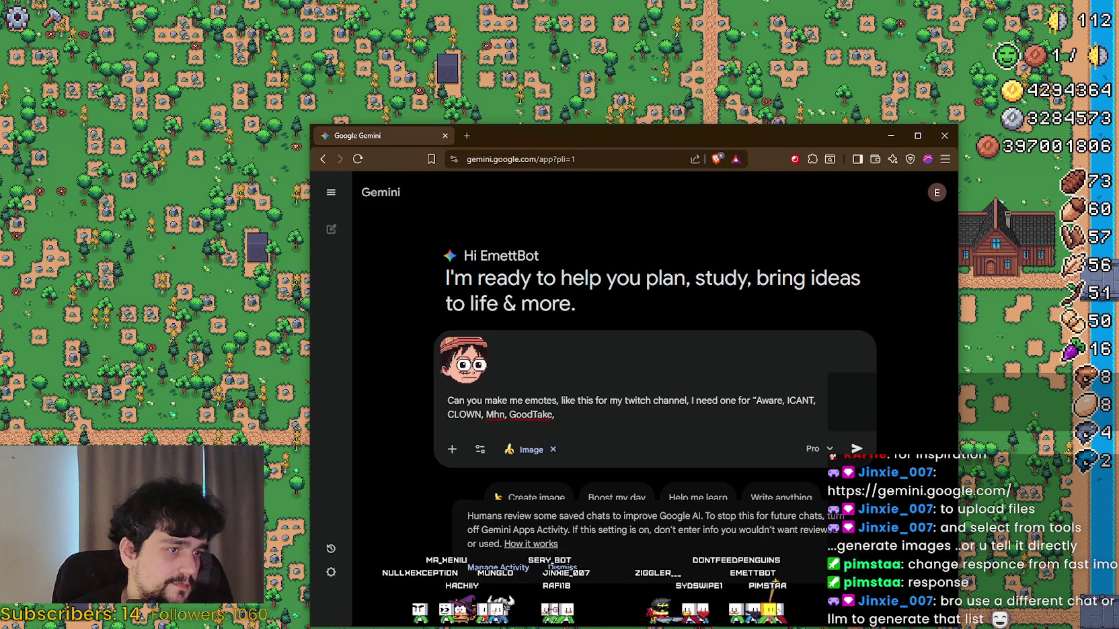
type("M")
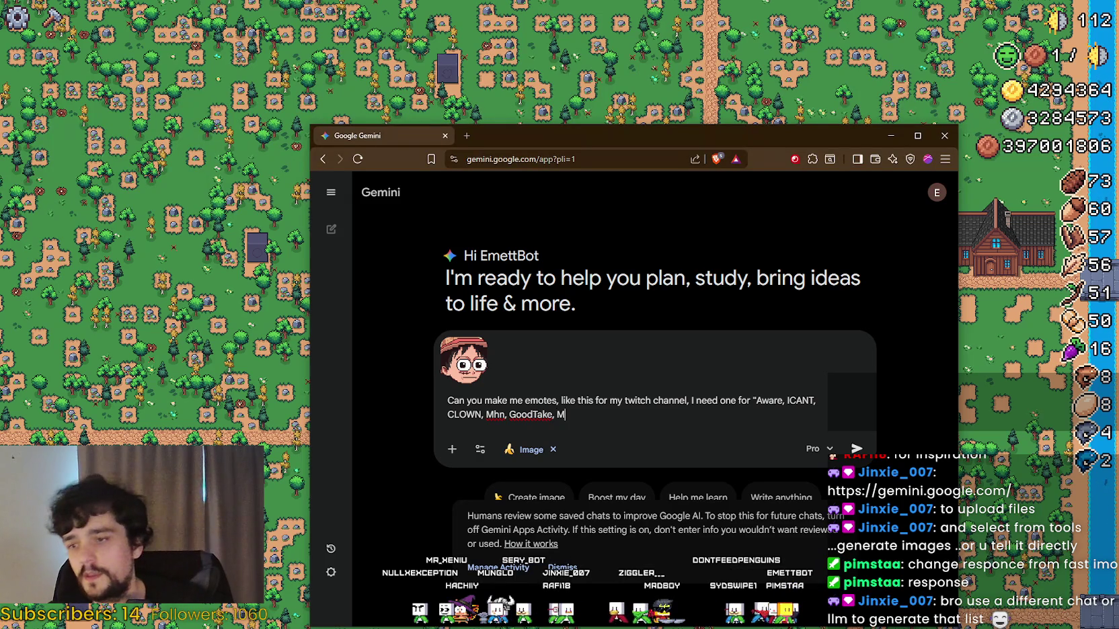
type("LADY,")
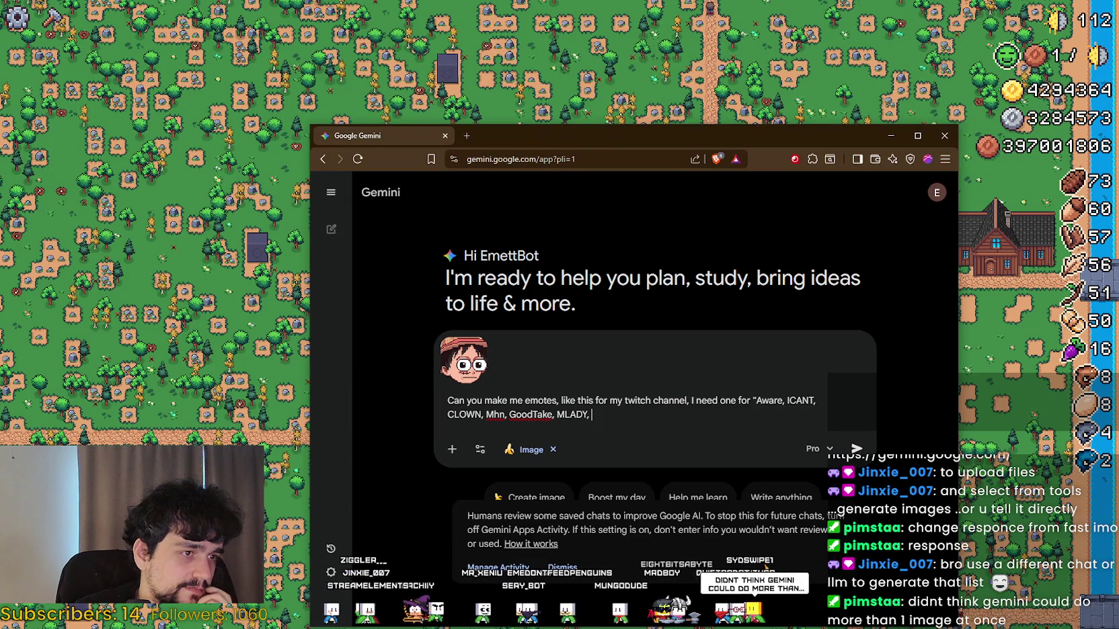
type("N")
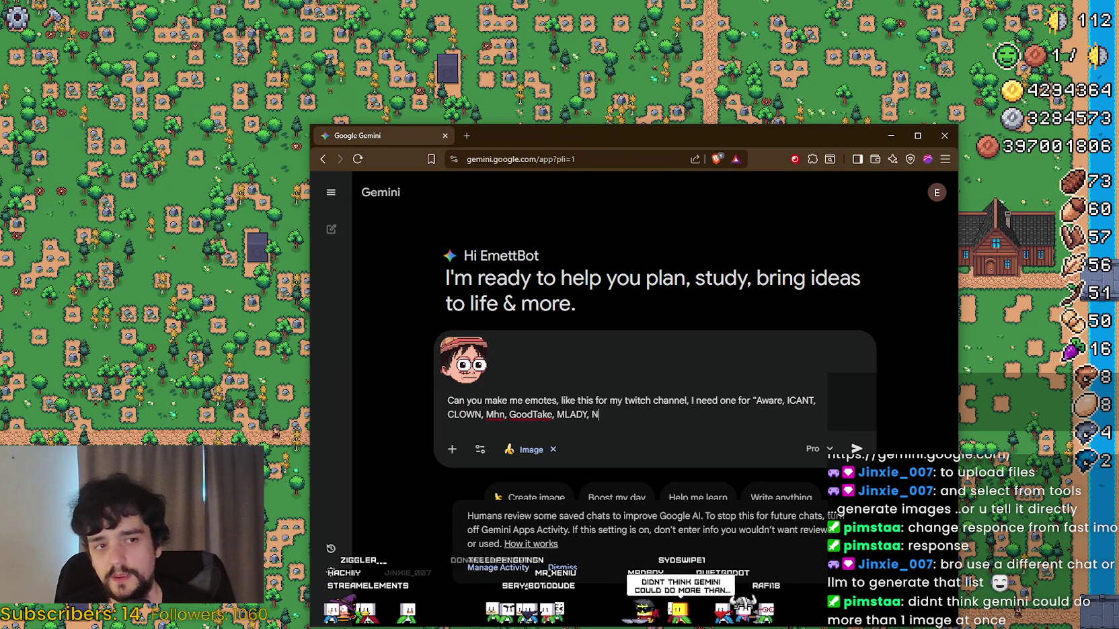
type("ails,")
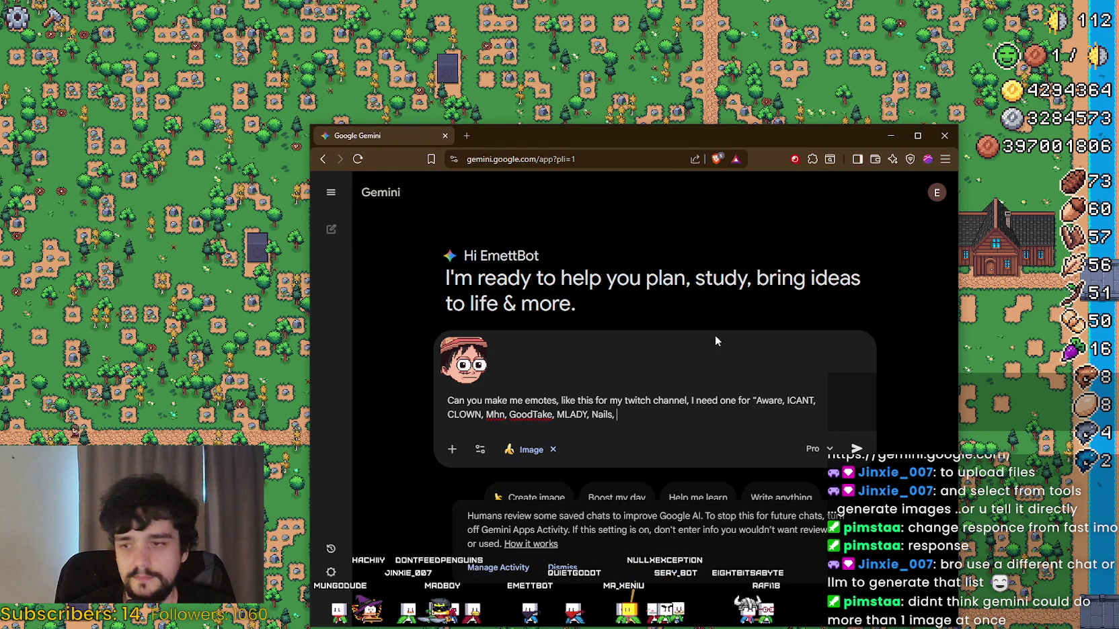
type("OW,")
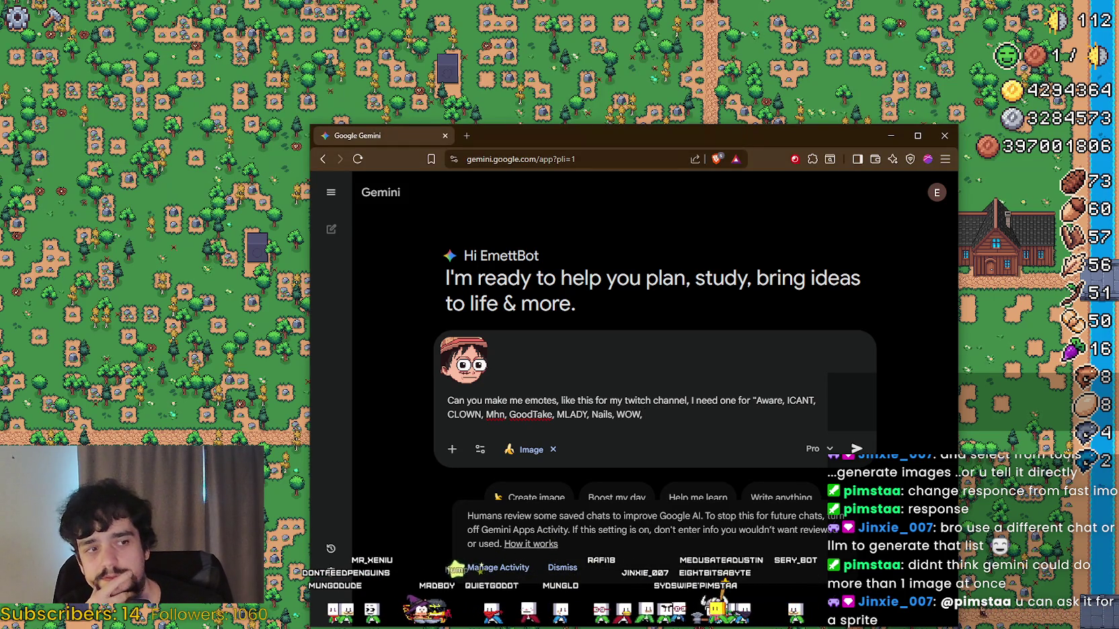
key("BackSpace")
key("BackSpace")
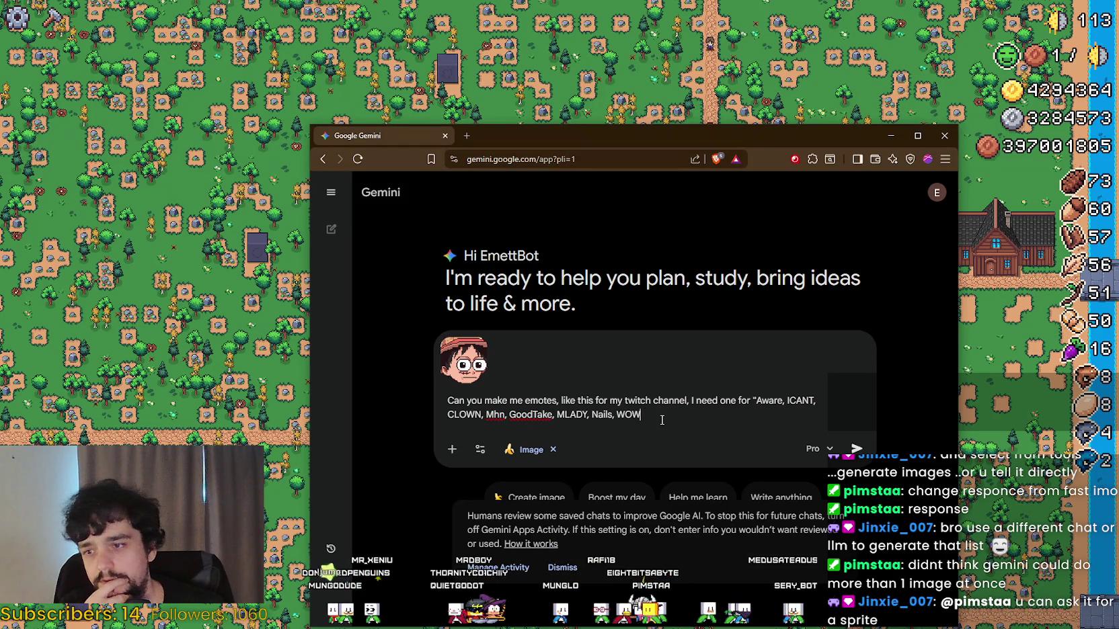
type(".")
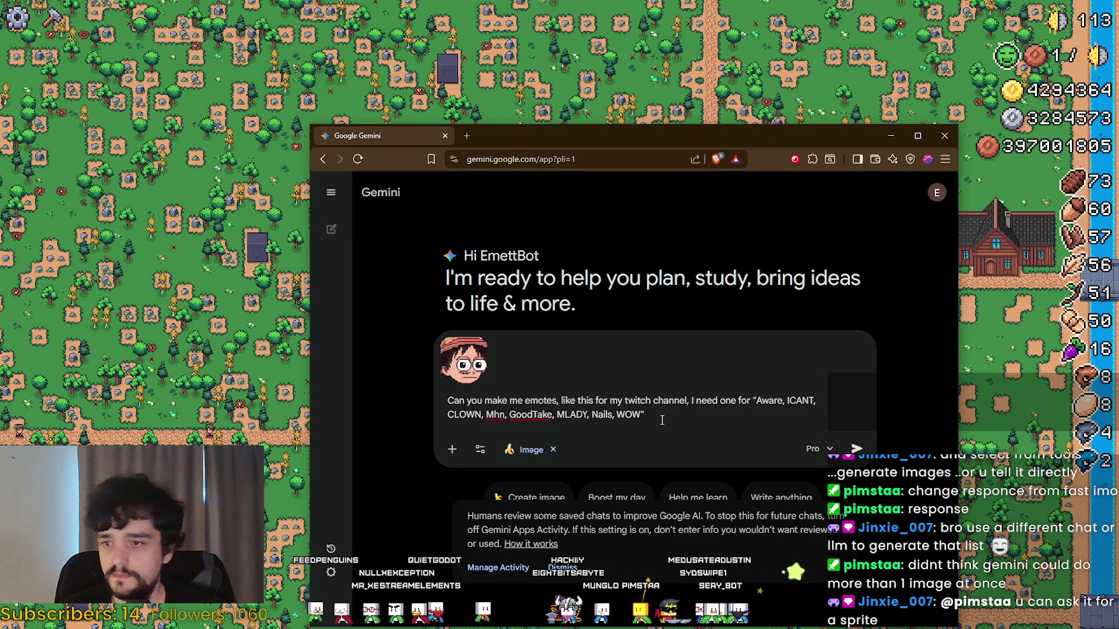
key("Return")
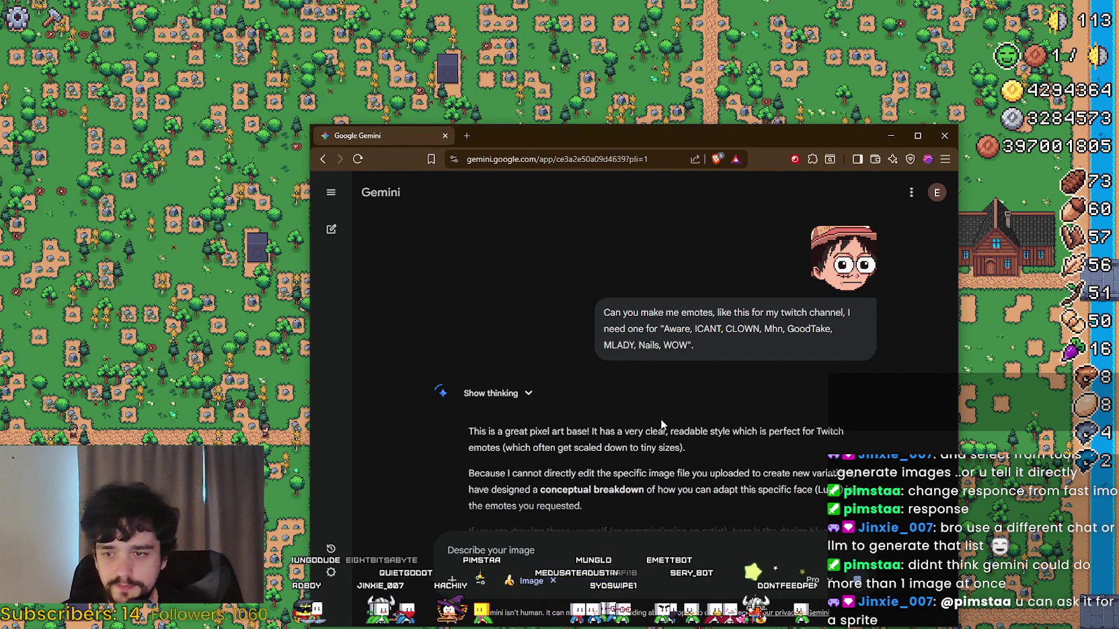
Step: Read down Gemini's eight-emote blueprint, highlighting passages, to the Technical Tips and closing offer
scroll(649, 464, "down", 2)
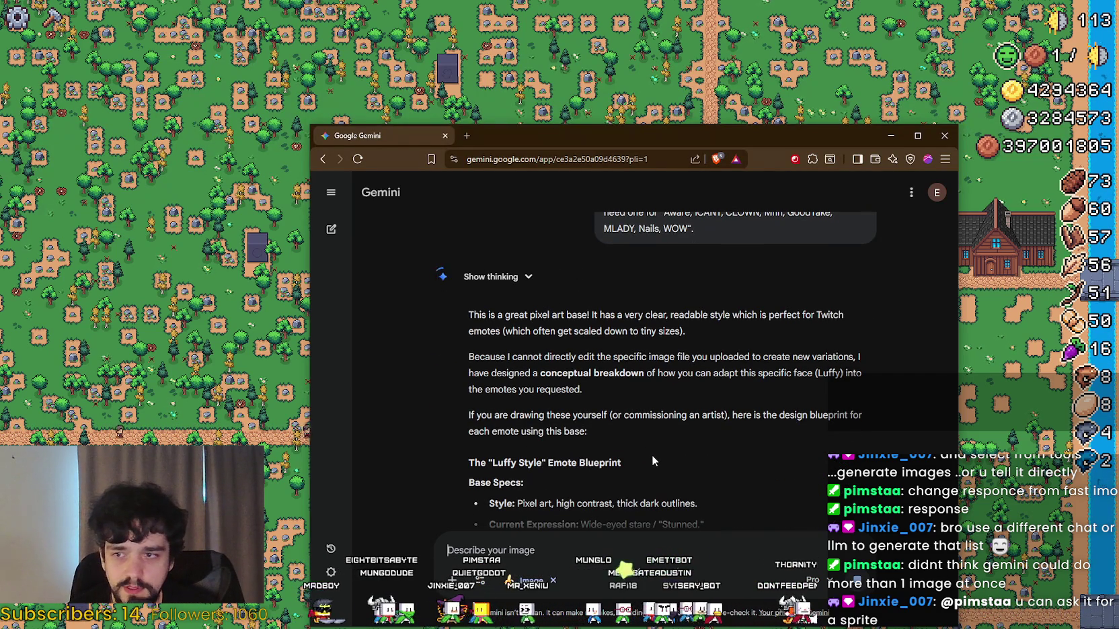
mouse_move(564, 371)
left_mouse_down()
mouse_move(872, 361)
mouse_move(854, 390)
mouse_move(687, 385)
mouse_move(557, 363)
left_mouse_up()
left_click(668, 388)
left_click(711, 398)
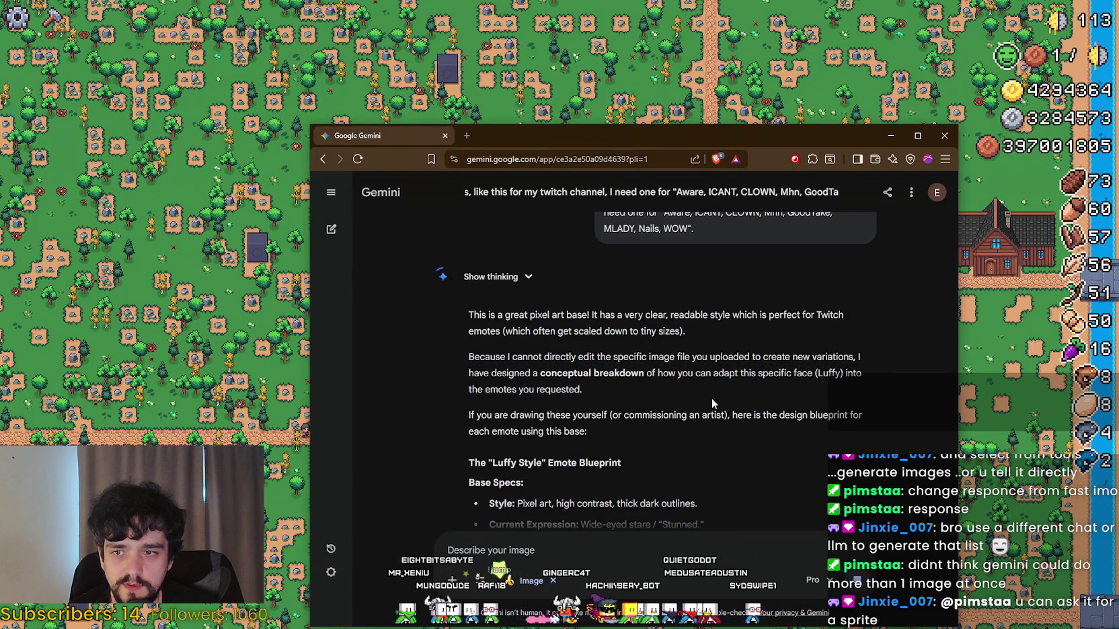
scroll(723, 381, "down", 1)
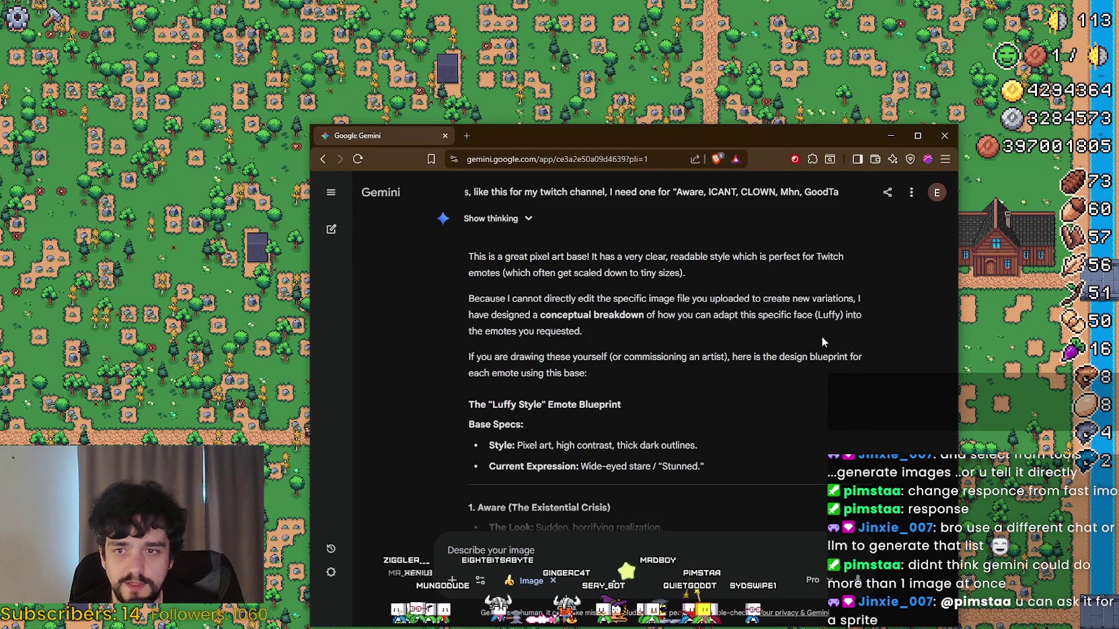
mouse_move(565, 331)
left_mouse_down()
mouse_move(491, 315)
mouse_move(689, 380)
left_mouse_up()
scroll(690, 379, "down", 6)
scroll(690, 381, "down", 10)
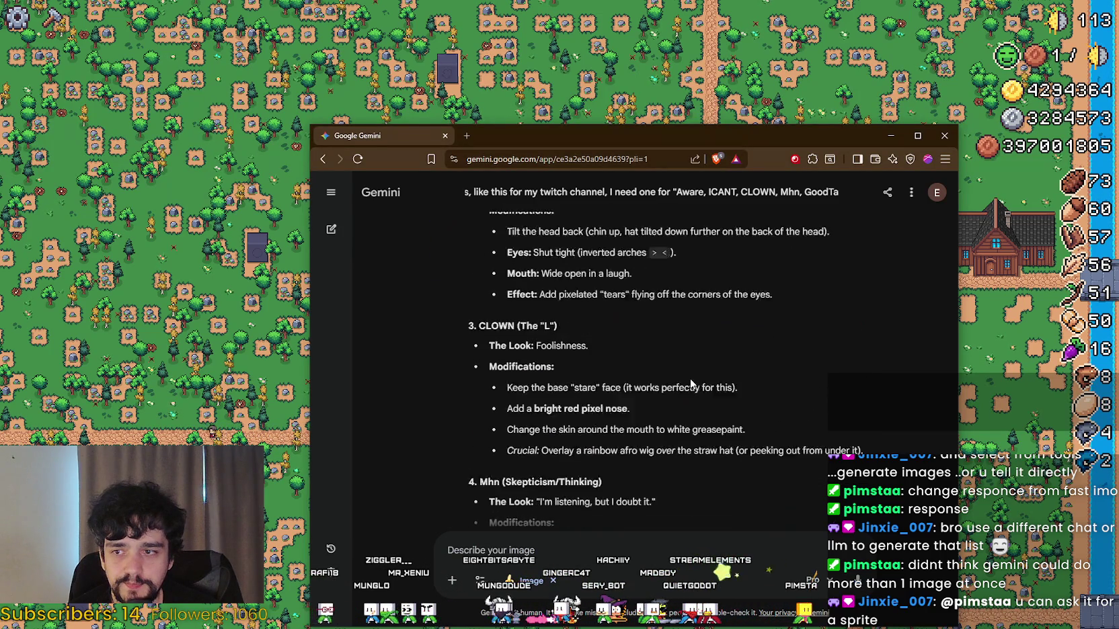
scroll(598, 344, "down", 5)
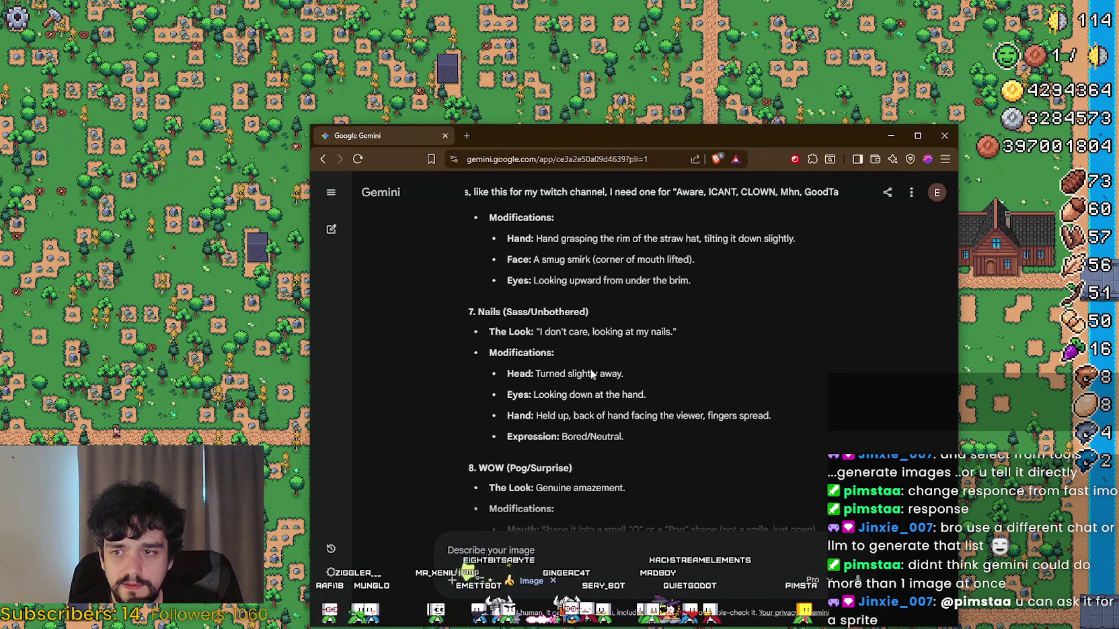
scroll(620, 382, "down", 5)
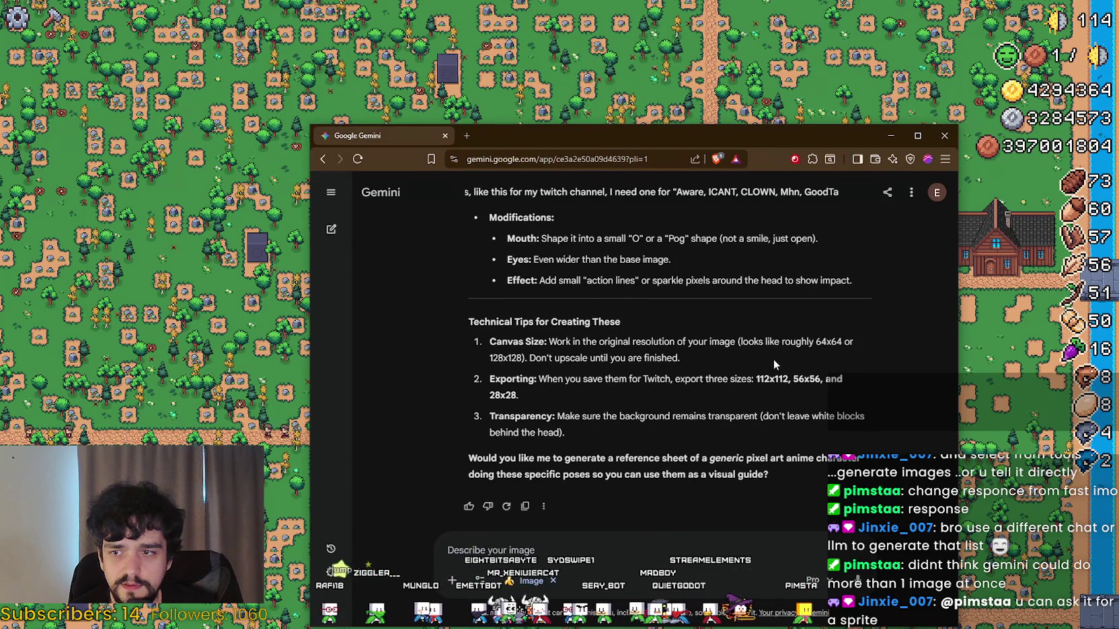
scroll(774, 359, "down", 1)
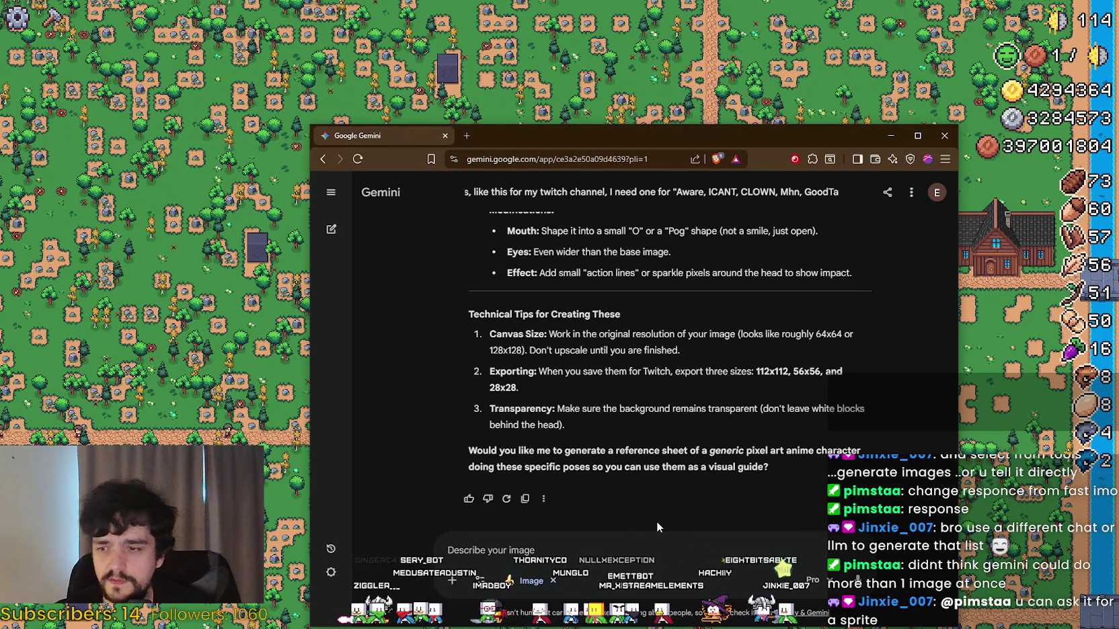
Step: Reply 'yes generate' to accept the reference sheet offer and scroll through the blueprint
left_click(612, 550)
type("yes generate")
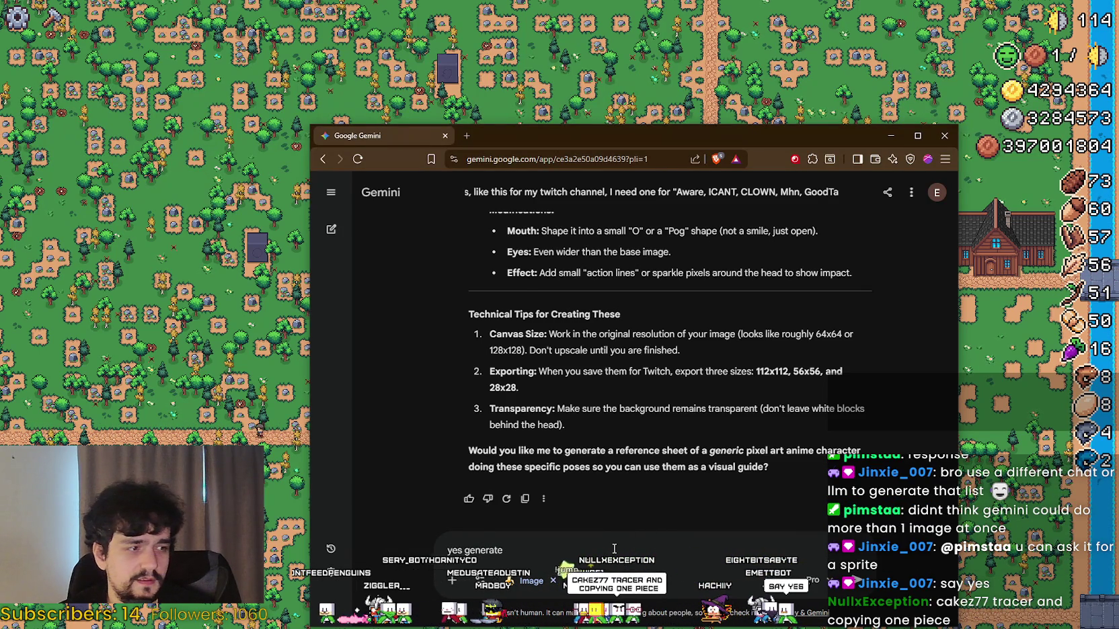
key("Return")
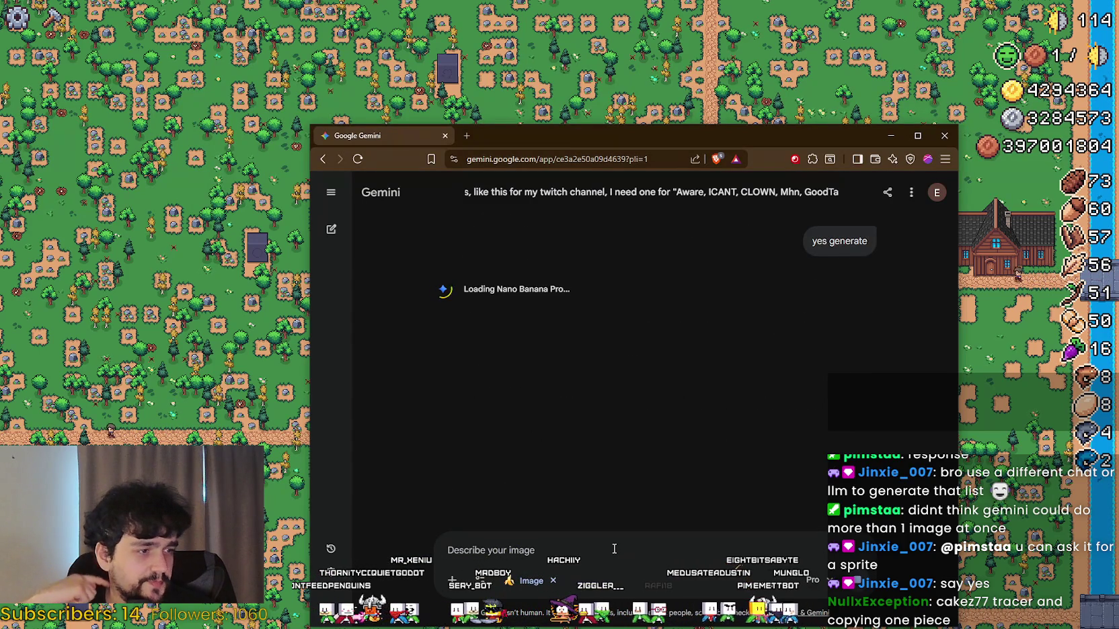
scroll(796, 335, "up", 10)
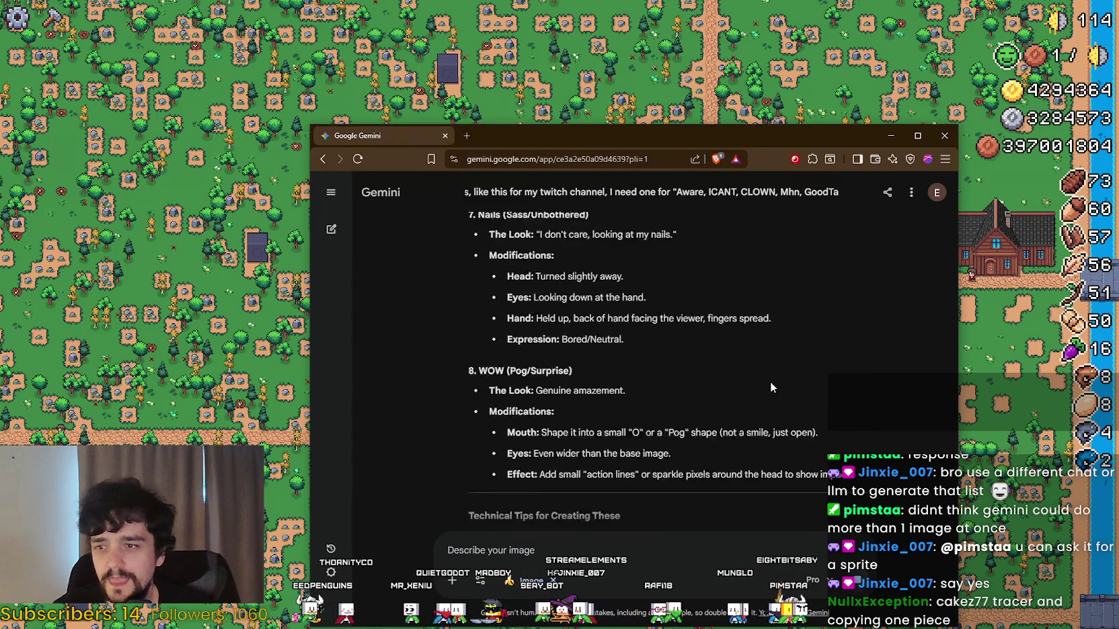
scroll(738, 400, "up", 10)
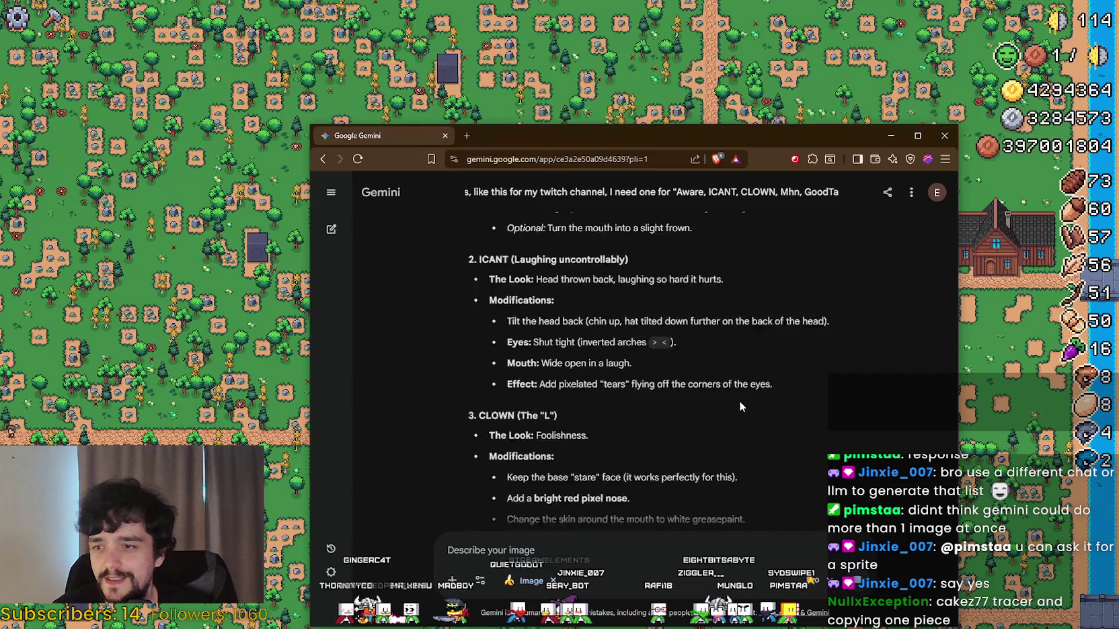
scroll(739, 403, "up", 5)
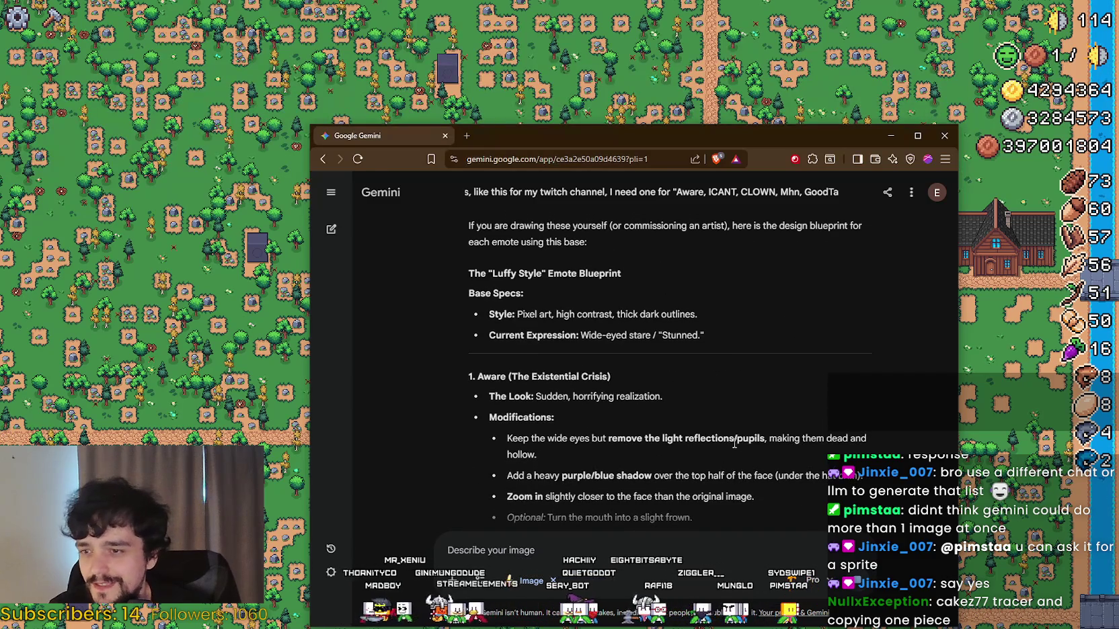
scroll(740, 404, "up", 5)
scroll(642, 439, "down", 4)
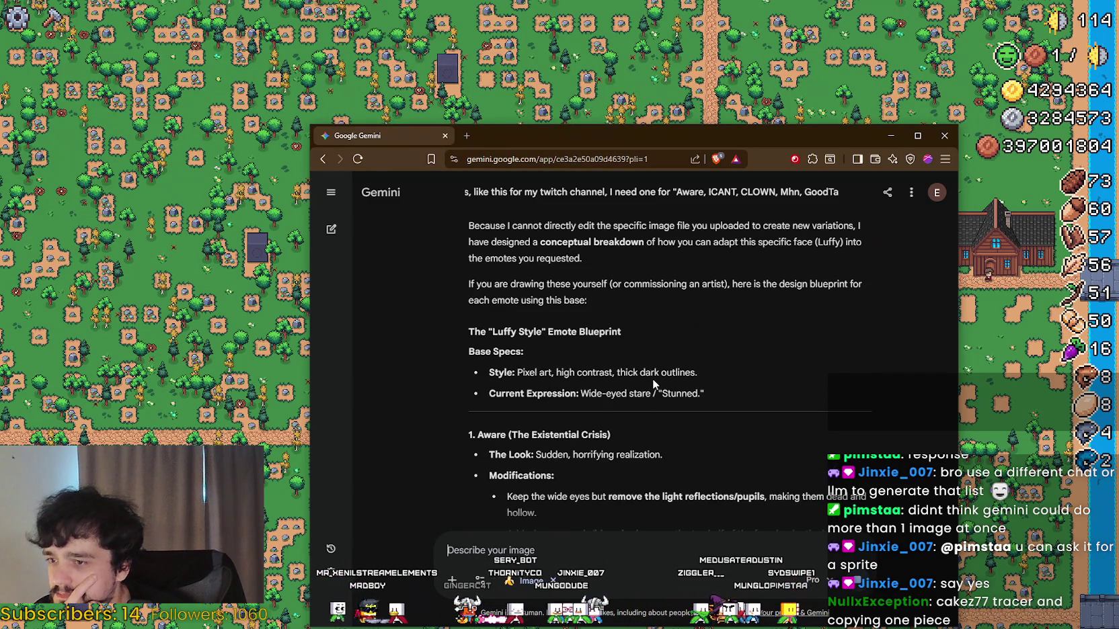
scroll(652, 380, "up", 3)
scroll(673, 343, "down", 6)
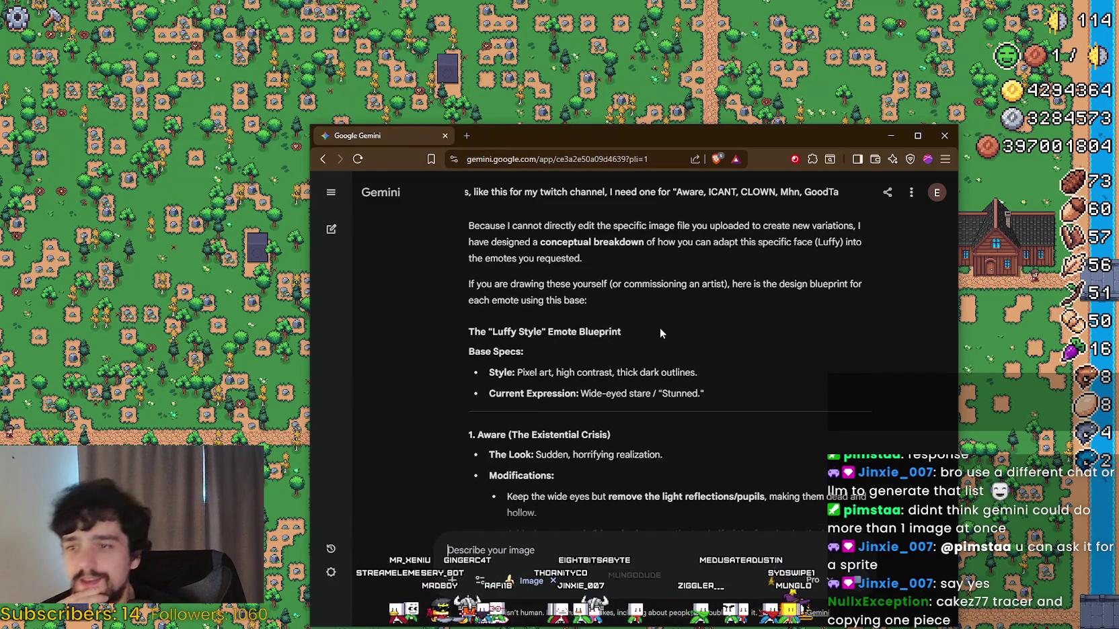
scroll(665, 347, "down", 5)
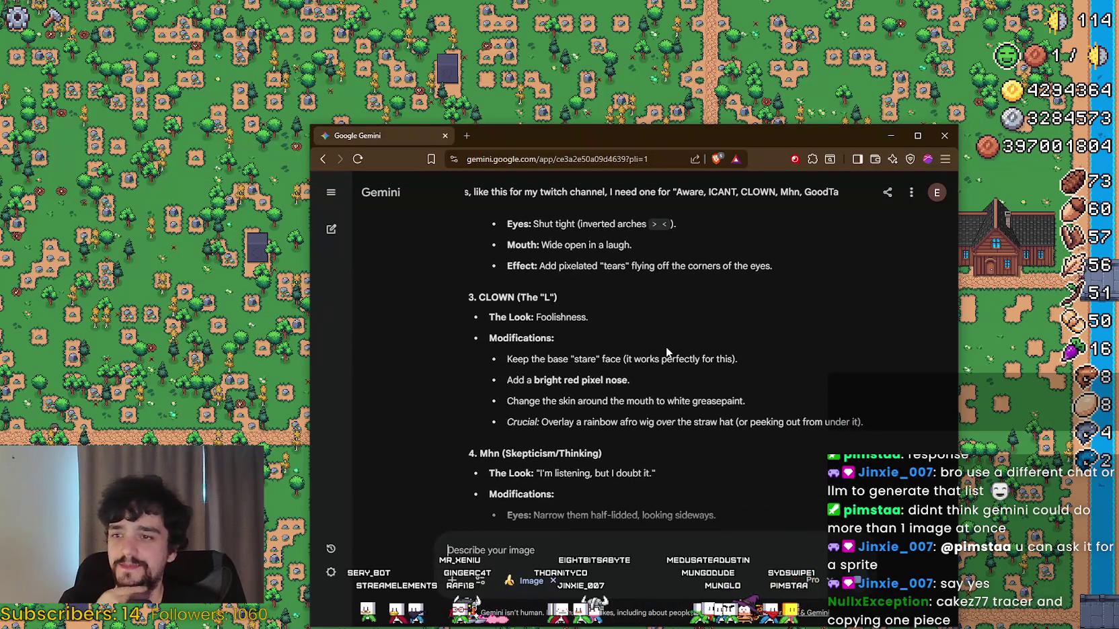
scroll(666, 345, "down", 6)
Step: Send 'yes generate' again and view the resulting 3×3 emote sheet image
type("yes generate")
key("Return")
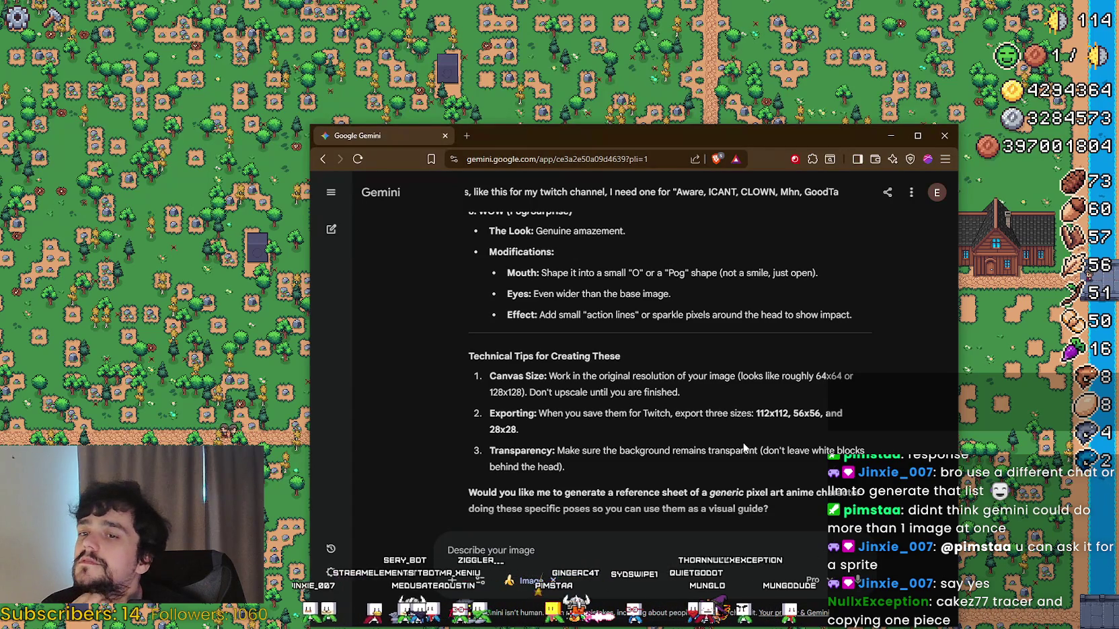
scroll(744, 448, "up", 10)
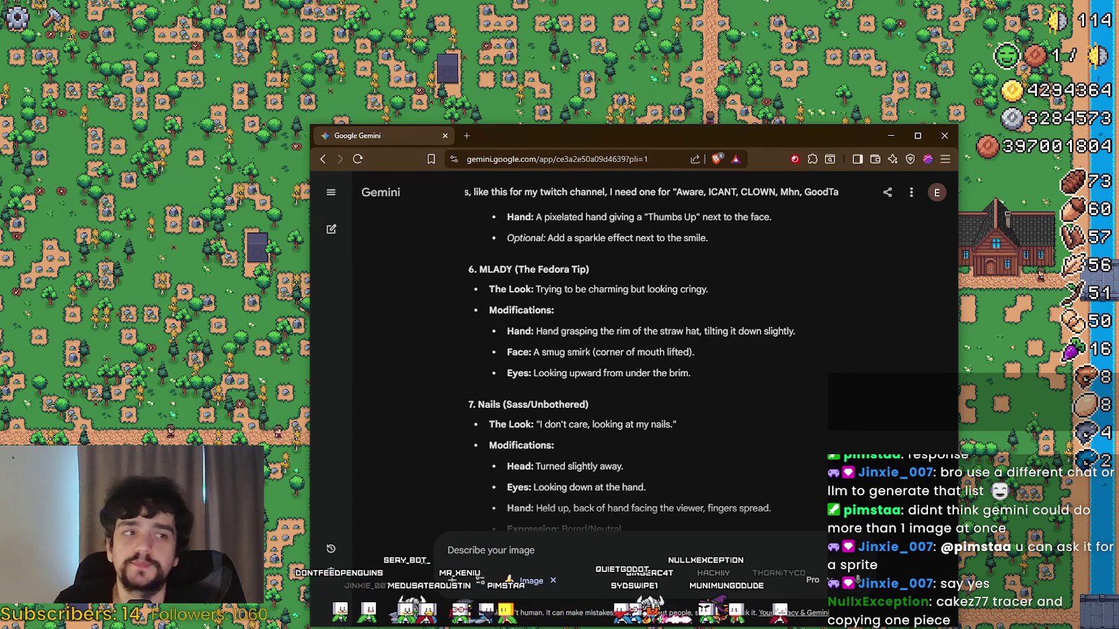
left_click(1078, 159)
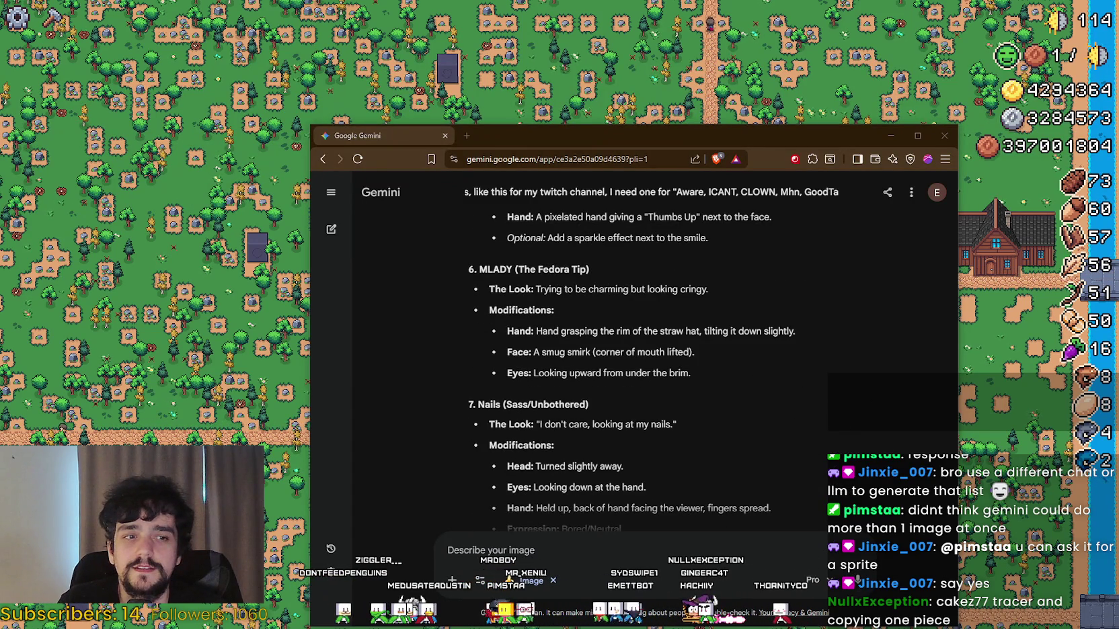
scroll(796, 446, "down", 10)
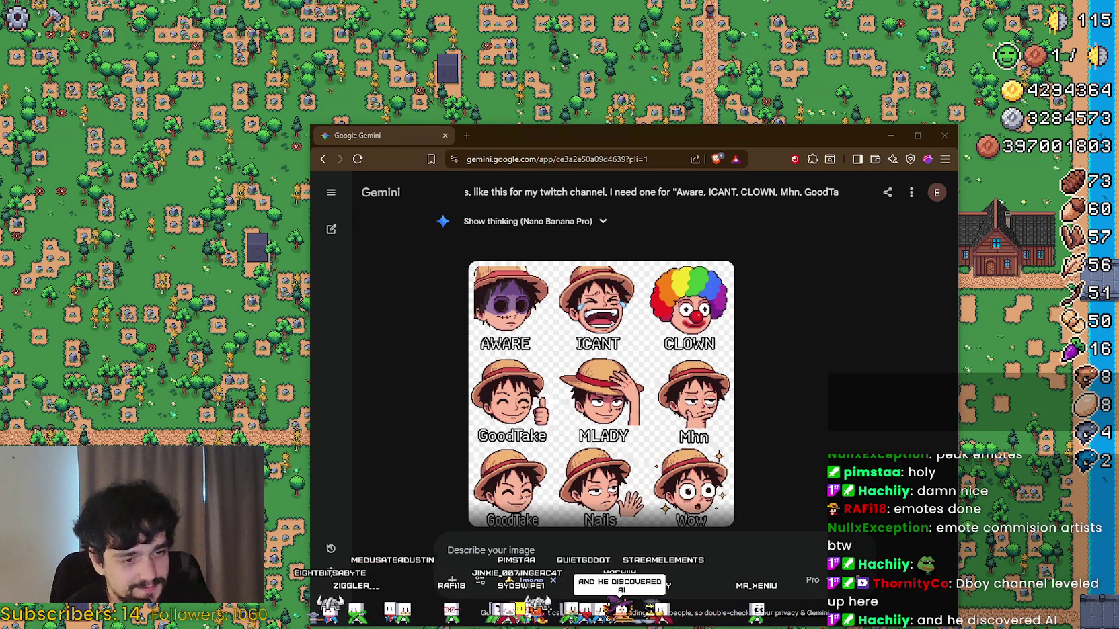
Step: Switch over to Aseprite and answer its load-as-animation notice to open UHM2.png
key("alt+Tab")
key("alt+Tab")
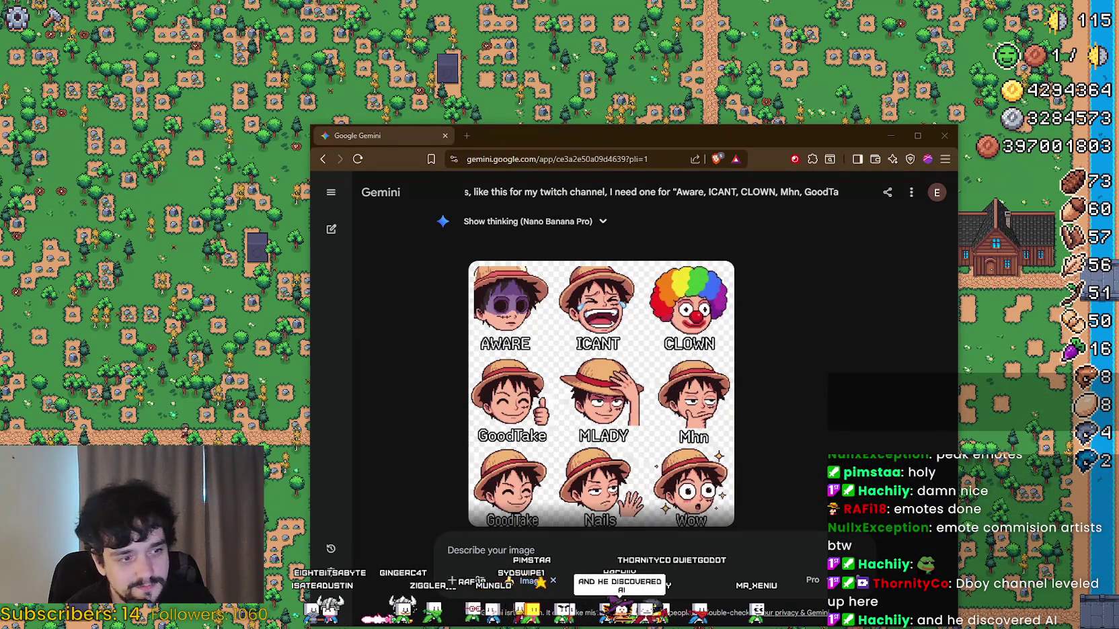
key("alt+Tab")
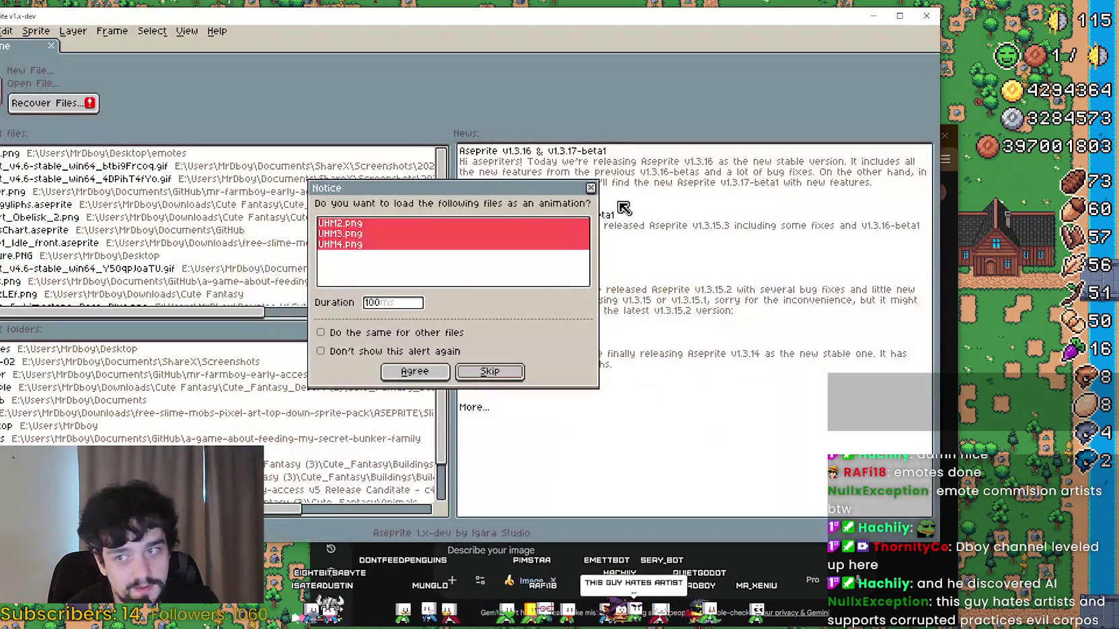
left_click(594, 189)
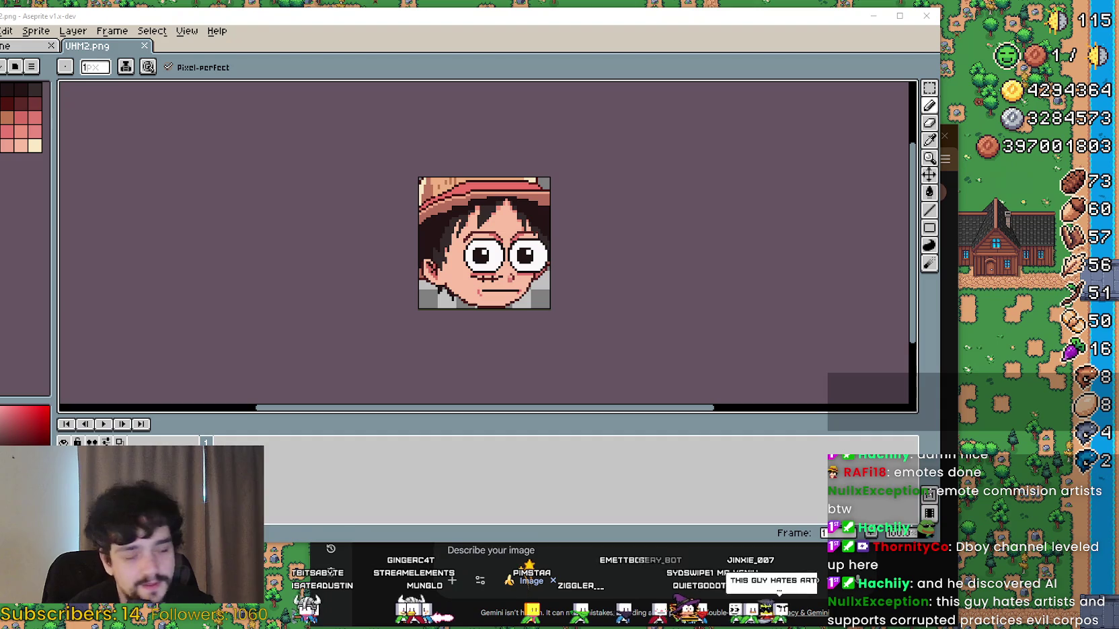
Step: Compare UHM.png with UHM2.png by dragging its window aside, then close the Aseprite windows
key("ctrl+w")
left_click(490, 85)
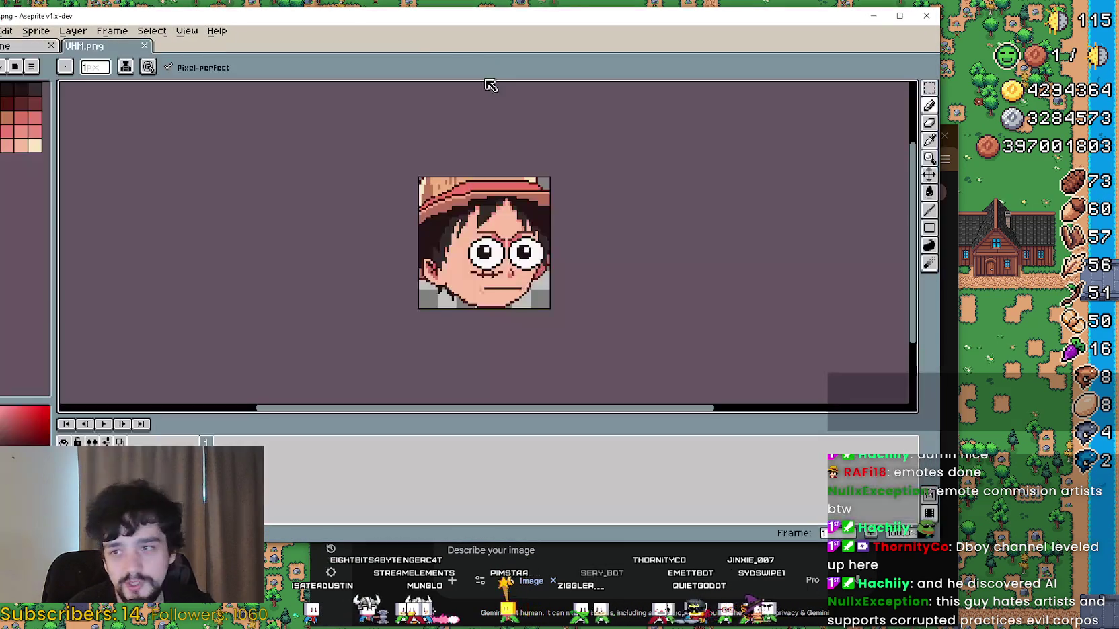
mouse_move(179, 22)
left_mouse_down()
mouse_move(290, 263)
mouse_move(443, 316)
left_mouse_up()
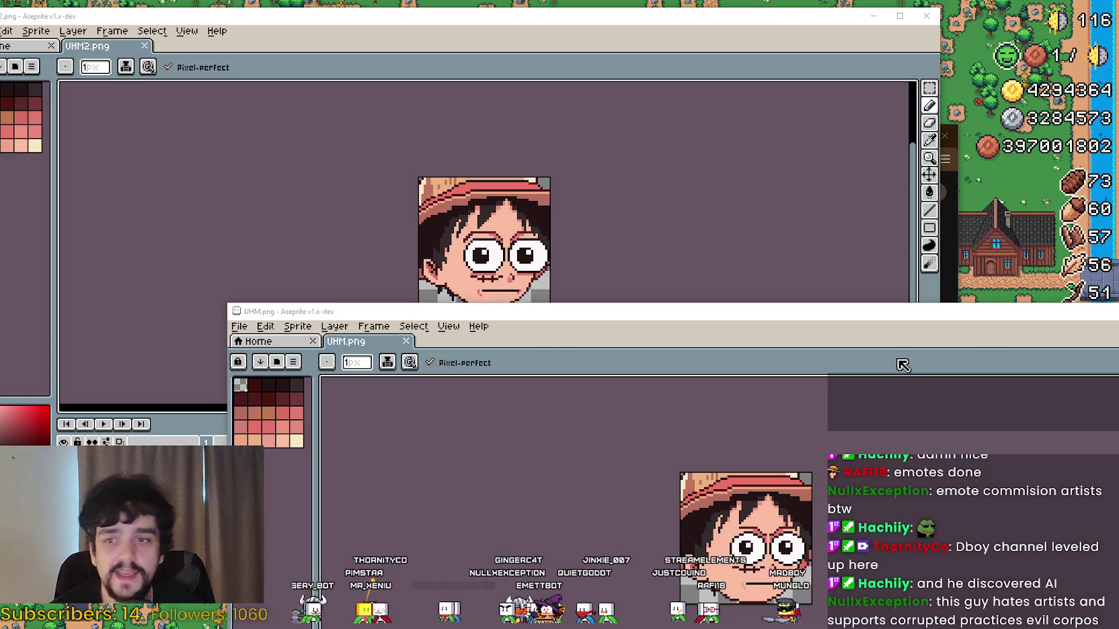
left_click_drag(953, 309, 684, 191)
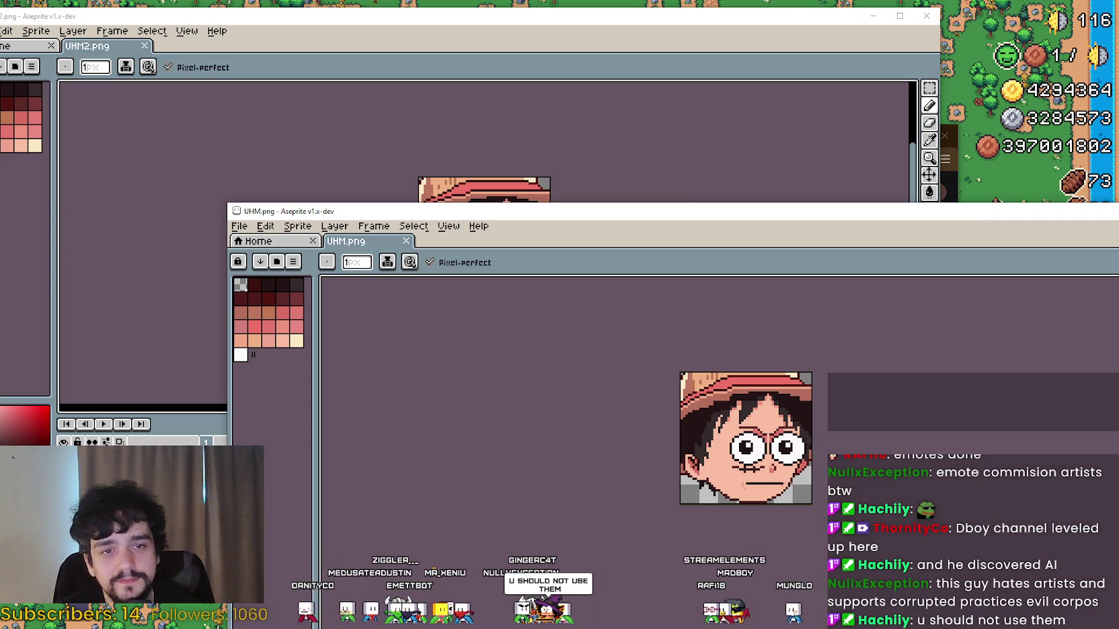
key("alt+F4")
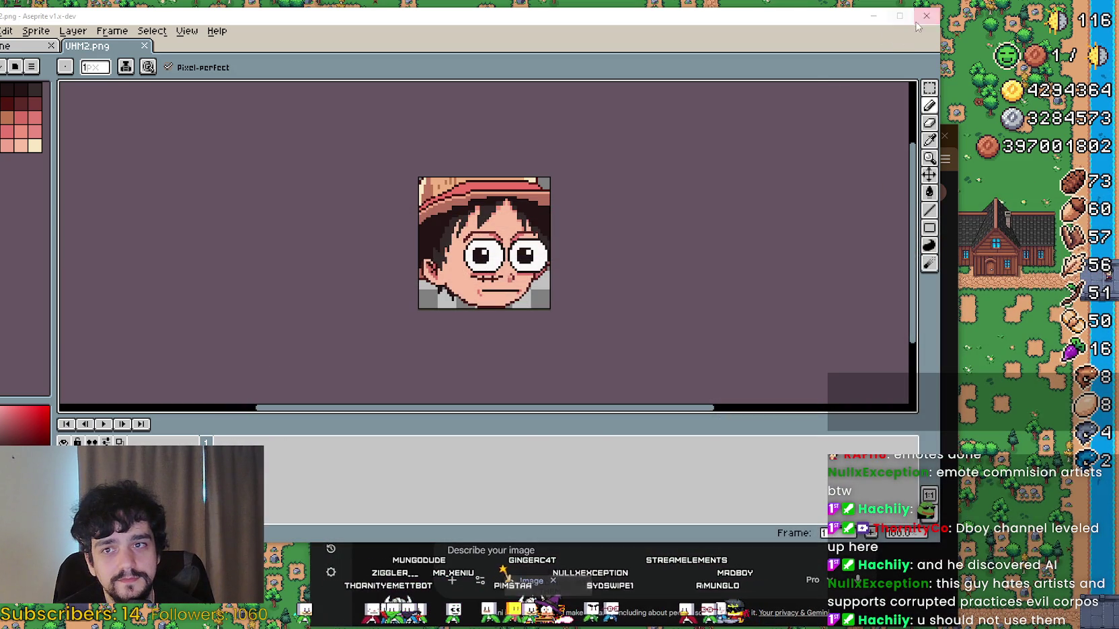
left_click(927, 15)
Step: Save the full-size emote sheet as Gemini_Generated_Image_t3bp1bt3bp1bt3bp.png and open it in Aseprite
scroll(834, 303, "down", 1)
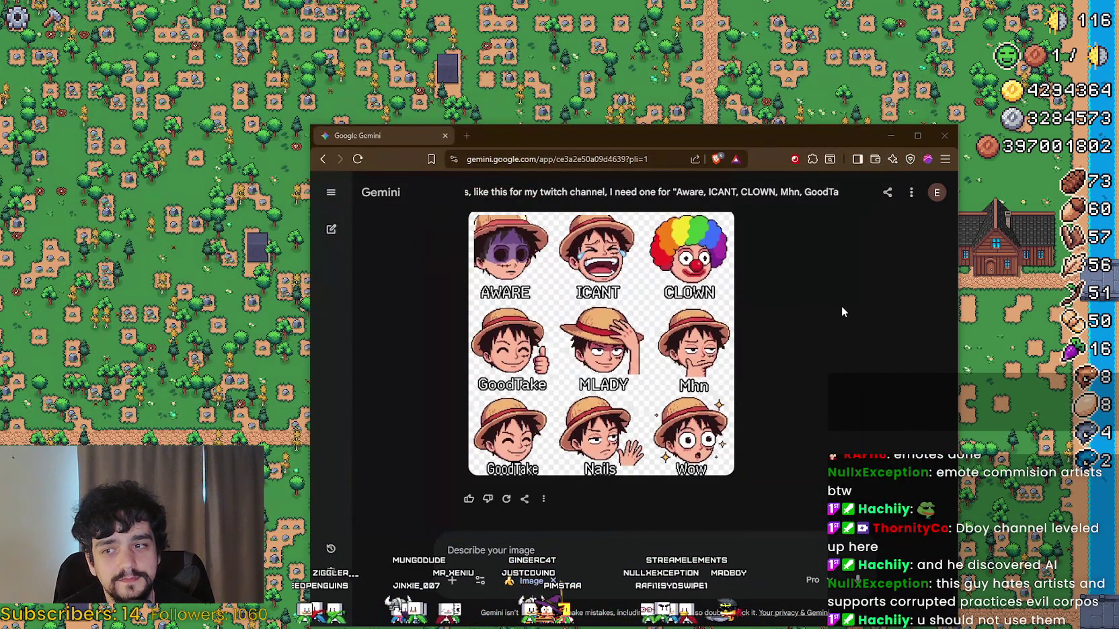
scroll(845, 289, "up", 1)
scroll(845, 290, "down", 1)
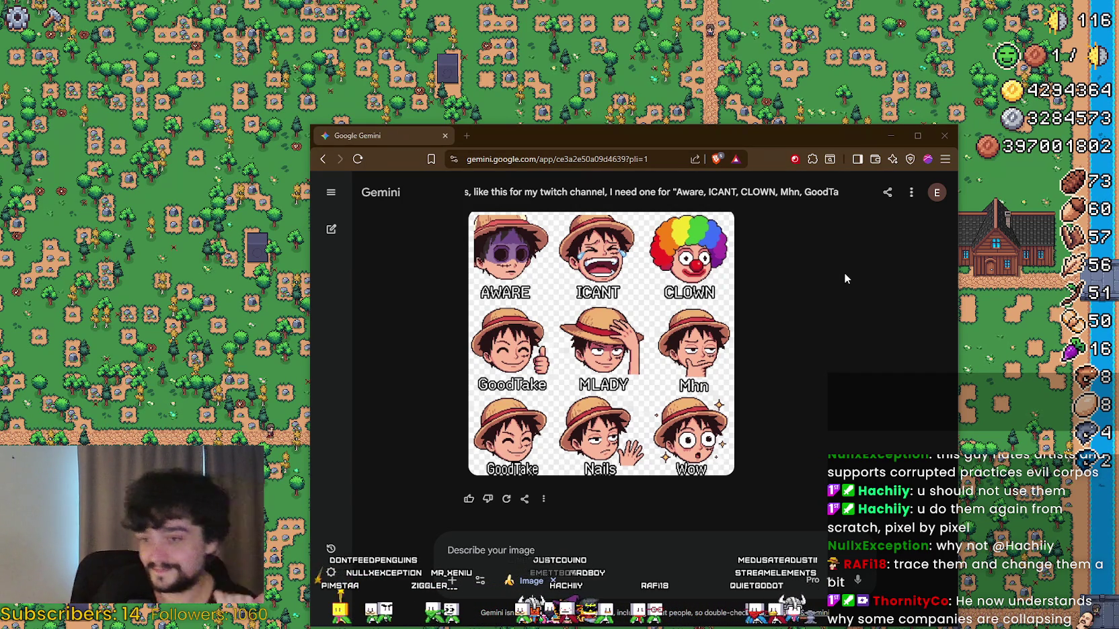
mouse_move(681, 329)
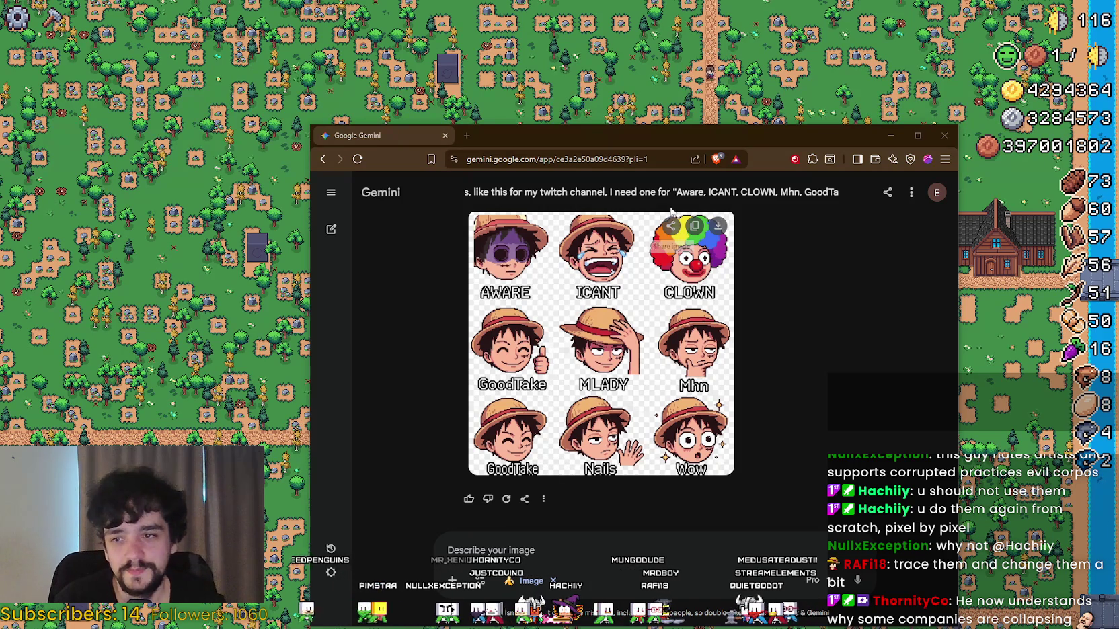
left_click(719, 226)
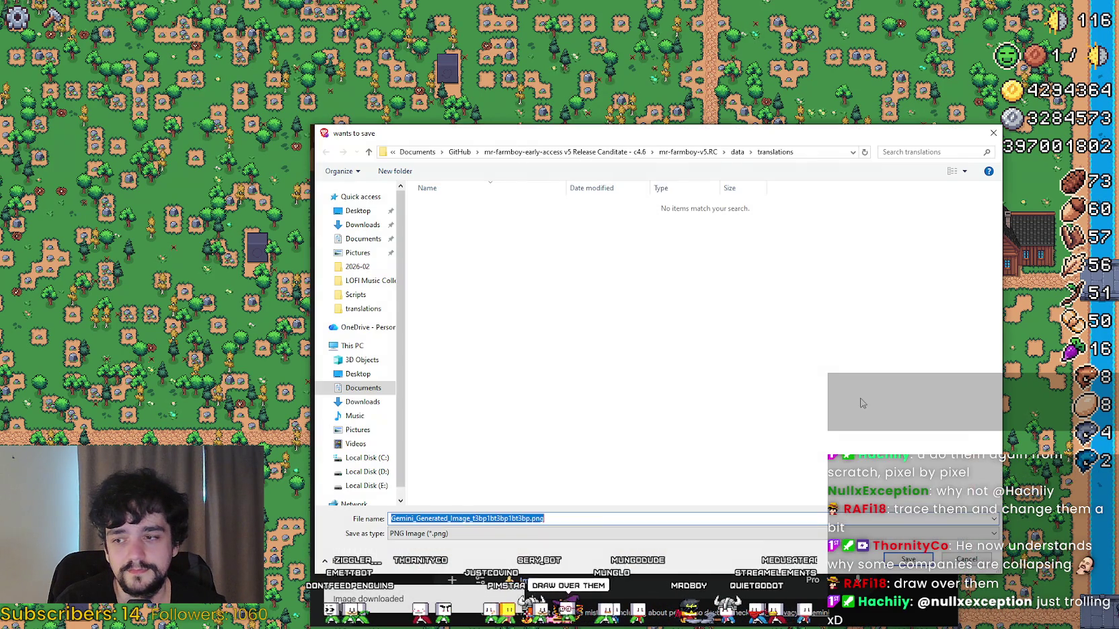
key("Return")
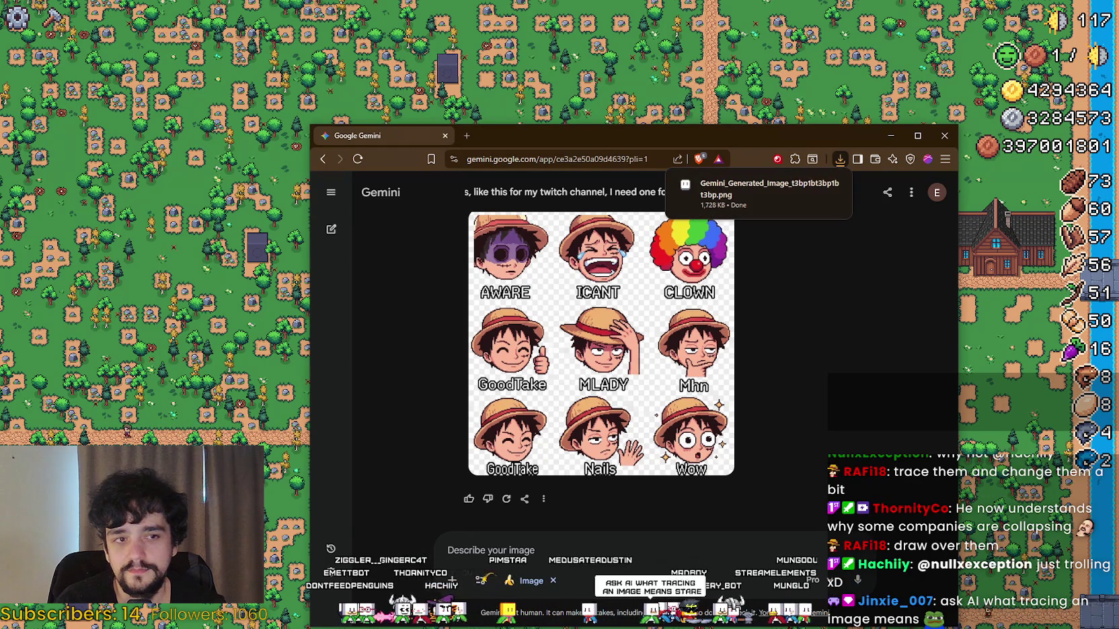
left_click(741, 195)
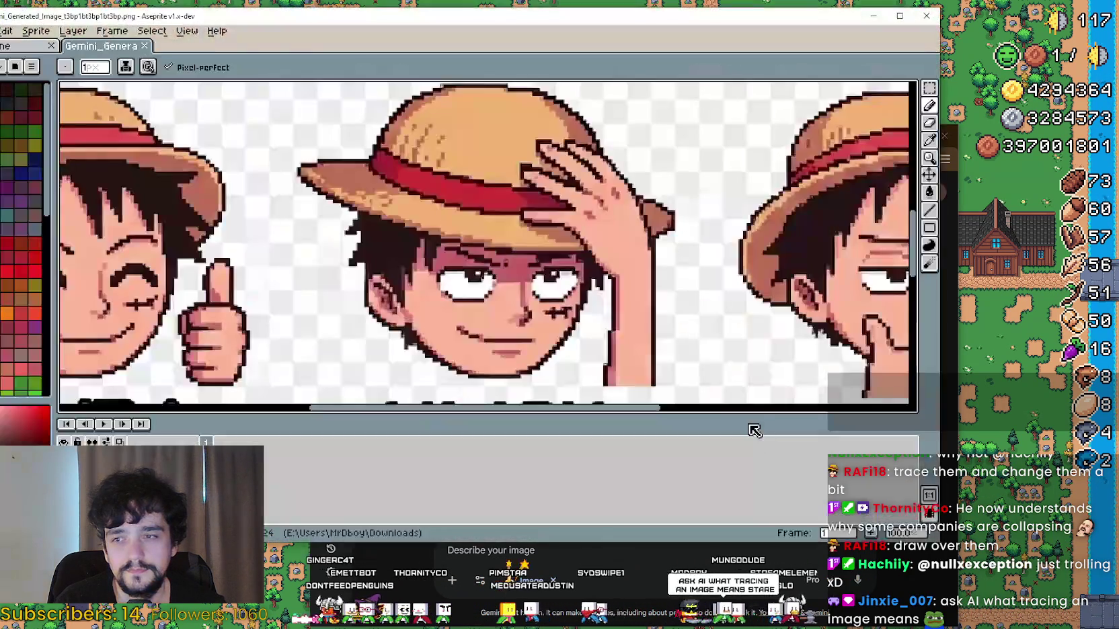
Step: Maximize the Aseprite window and collapse the timeline to enlarge the canvas
scroll(535, 268, "down", 3)
scroll(445, 269, "up", 2)
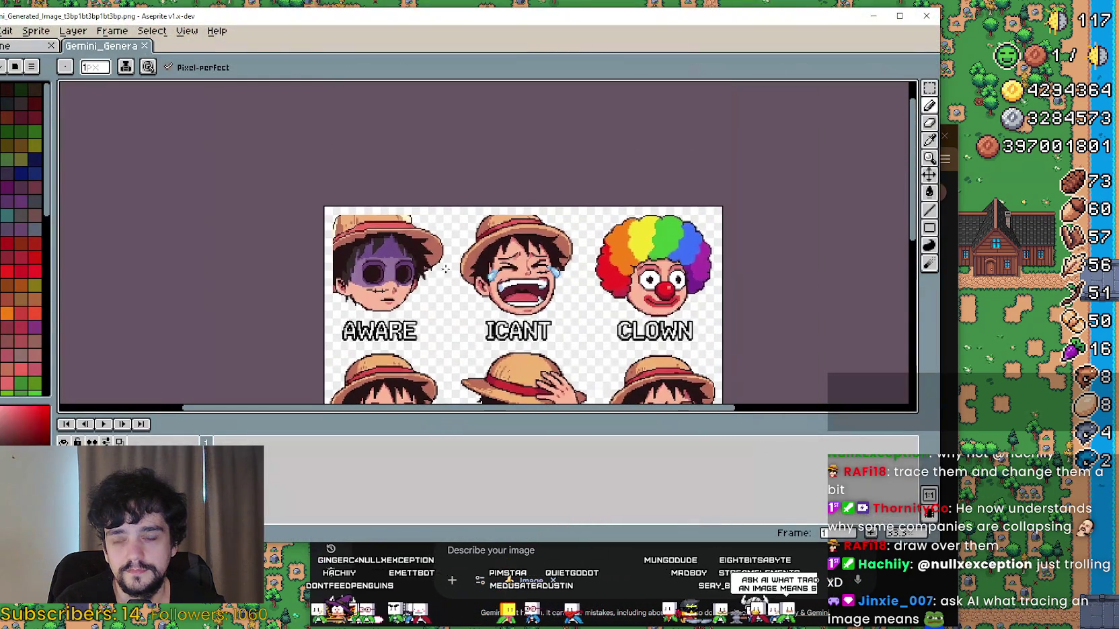
left_click(900, 15)
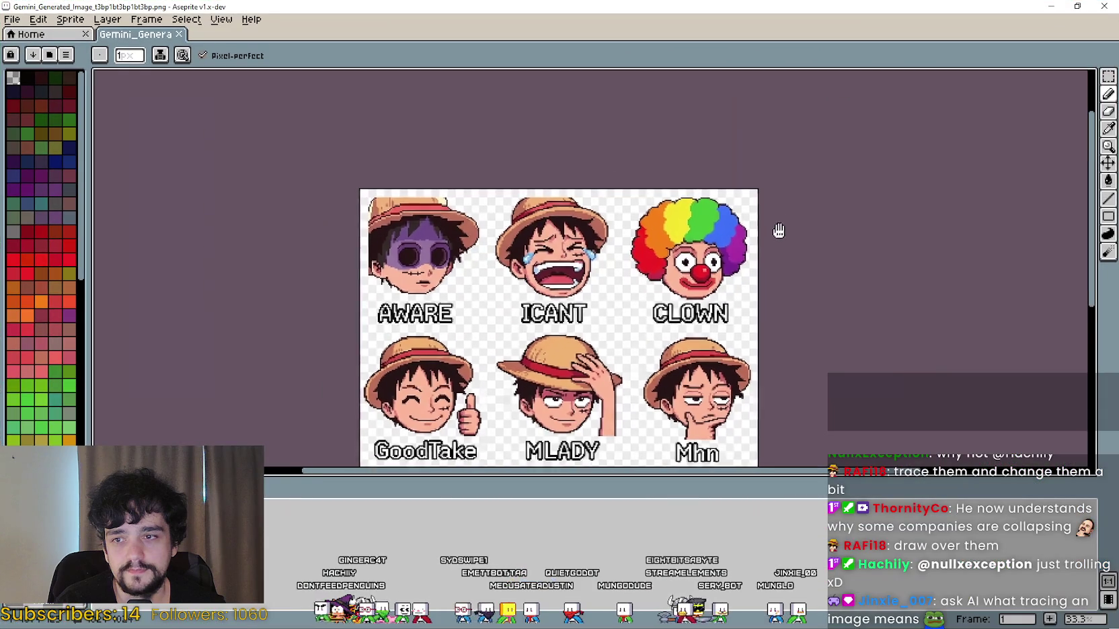
scroll(836, 417, "down", 2)
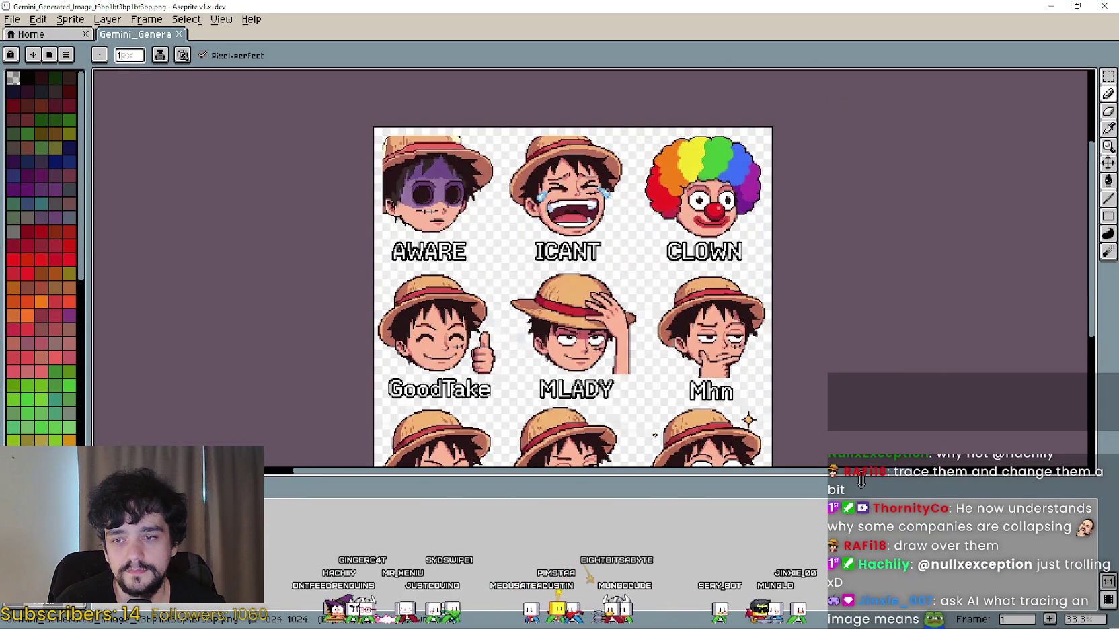
left_click_drag(861, 481, 861, 570)
scroll(608, 272, "up", 1)
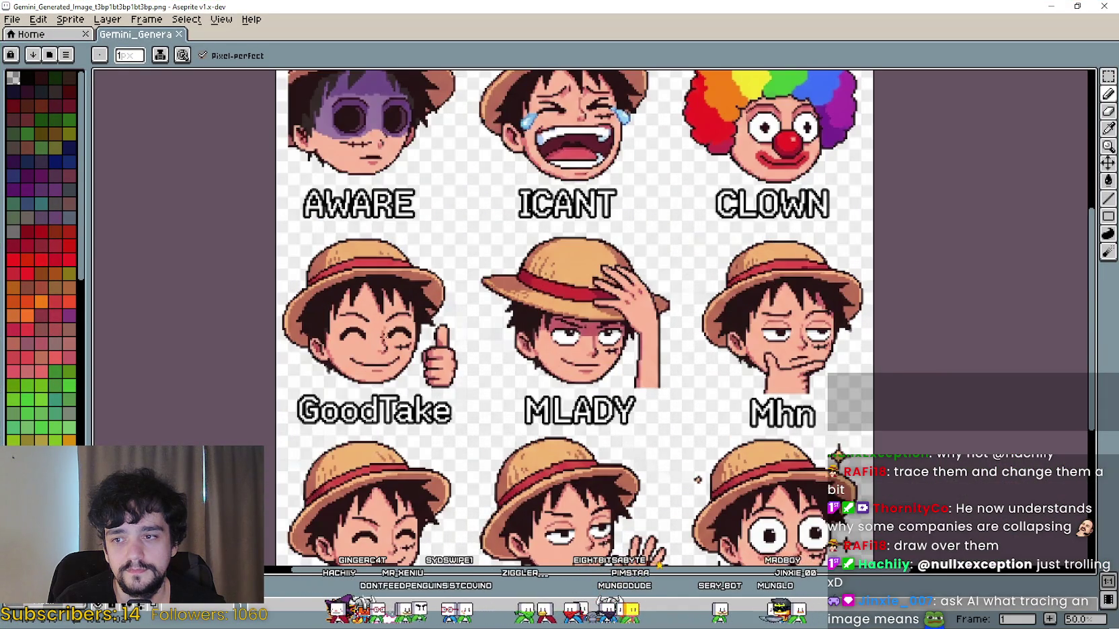
Step: Pan across the sheet to inspect every emote row, from AWARE/ICANT/CLOWN to Nails and Wow
mouse_move(391, 329)
left_mouse_down()
mouse_move(445, 130)
mouse_move(436, 288)
mouse_move(432, 254)
mouse_move(403, 208)
mouse_move(395, 259)
mouse_move(395, 227)
left_mouse_up()
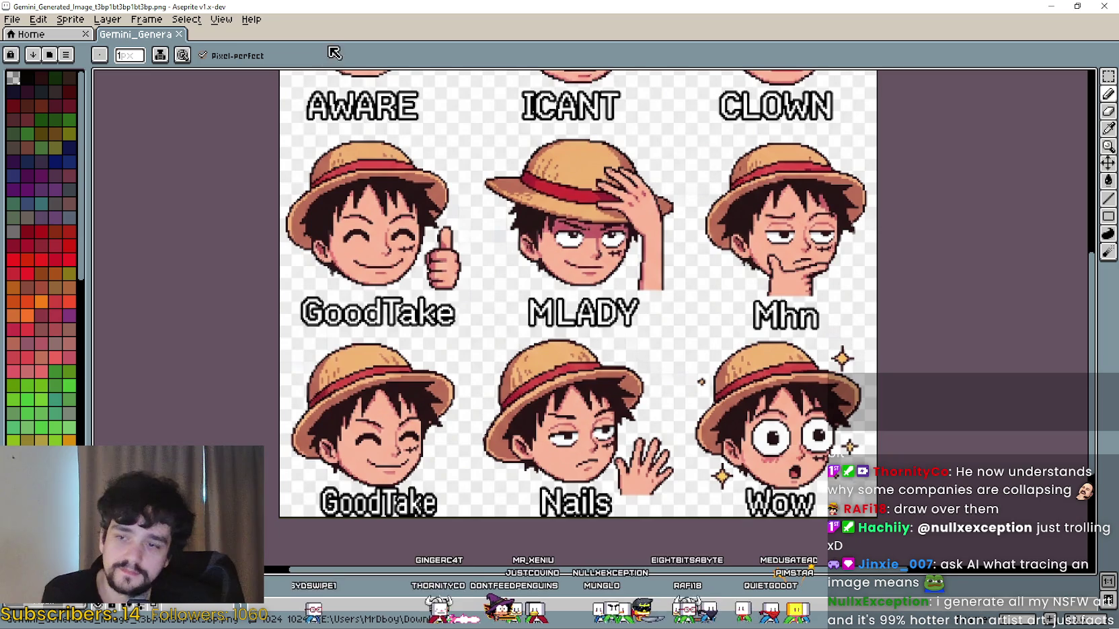
mouse_move(467, 243)
left_mouse_down()
mouse_move(466, 312)
mouse_move(448, 315)
left_mouse_up()
left_click_drag(626, 209, 630, 330)
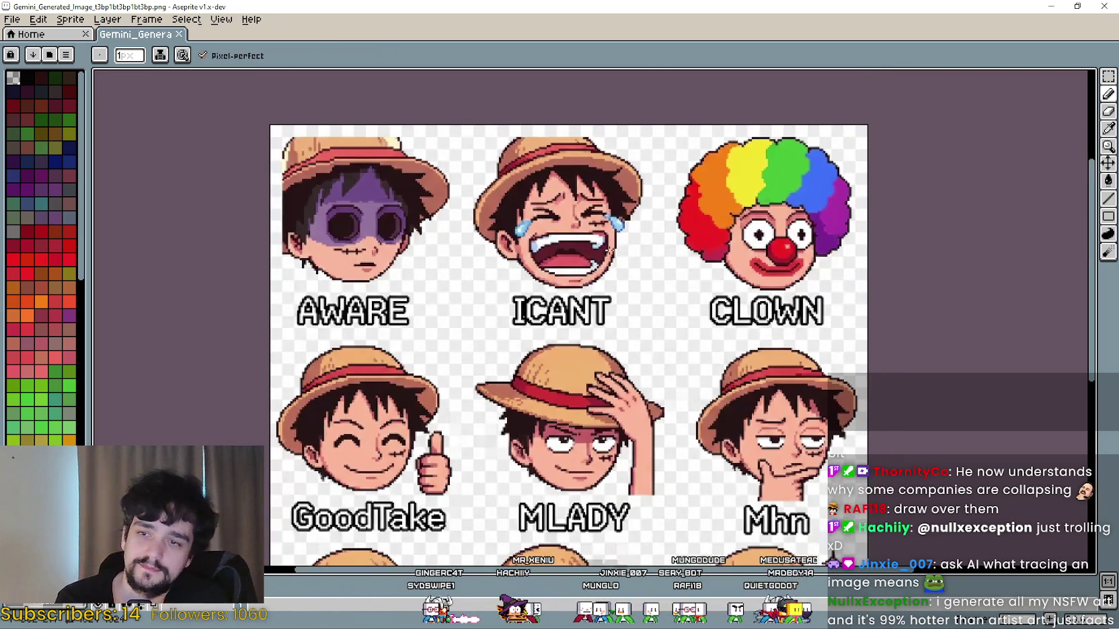
mouse_move(469, 216)
left_mouse_down()
mouse_move(514, 275)
mouse_move(459, 198)
left_mouse_up()
mouse_move(533, 511)
left_mouse_down()
mouse_move(430, 298)
mouse_move(440, 297)
left_mouse_up()
left_click_drag(470, 298, 595, 451)
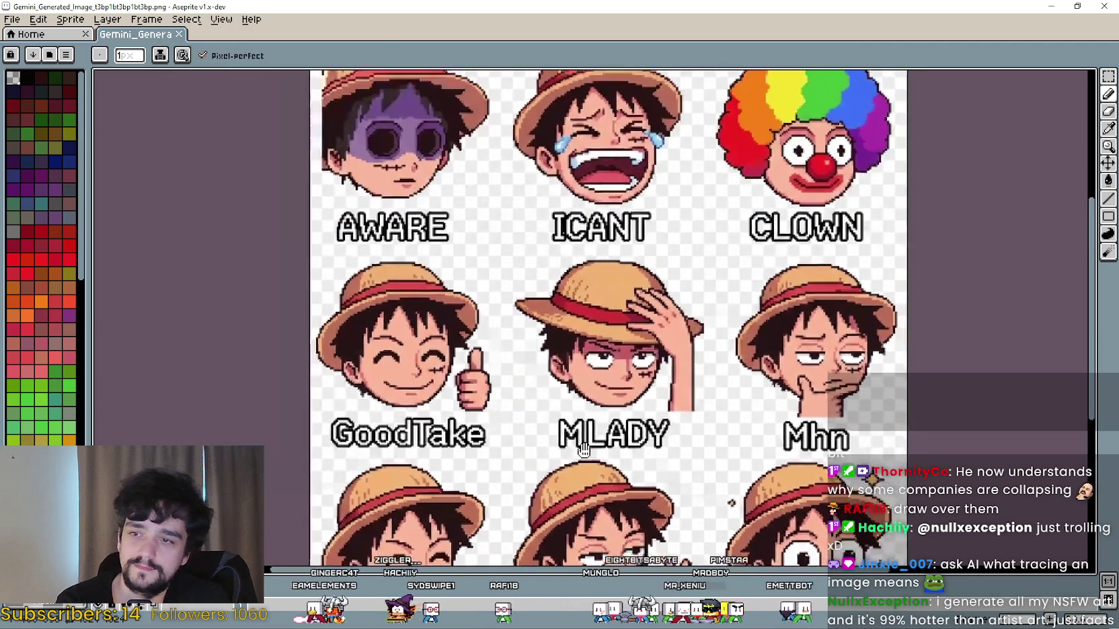
mouse_move(519, 328)
left_mouse_down()
mouse_move(538, 306)
mouse_move(609, 415)
mouse_move(707, 475)
left_mouse_up()
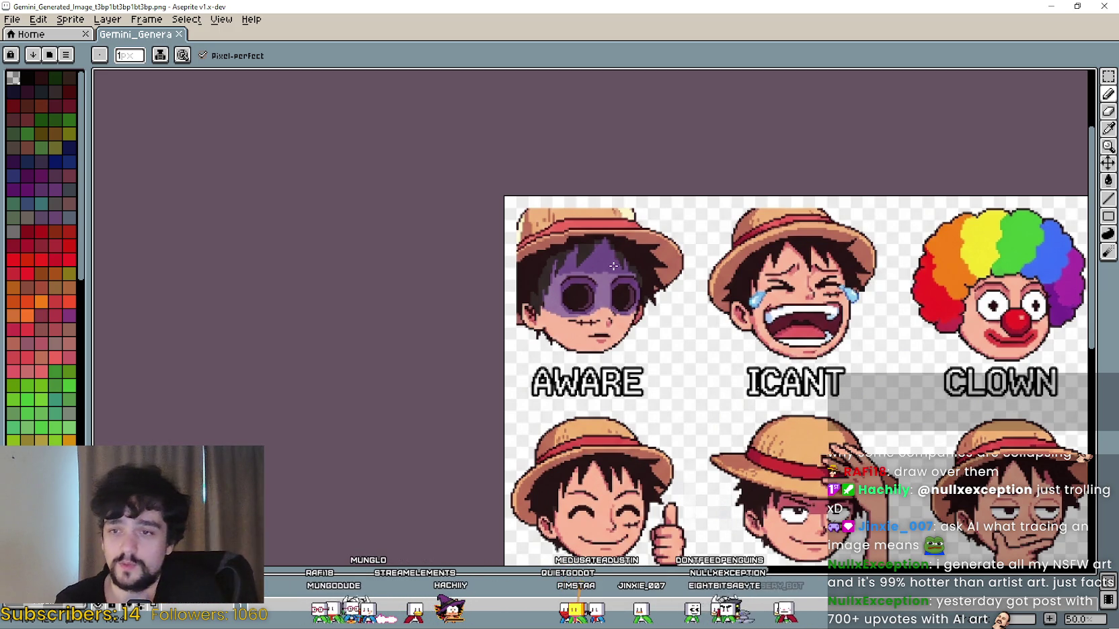
scroll(464, 327, "up", 2)
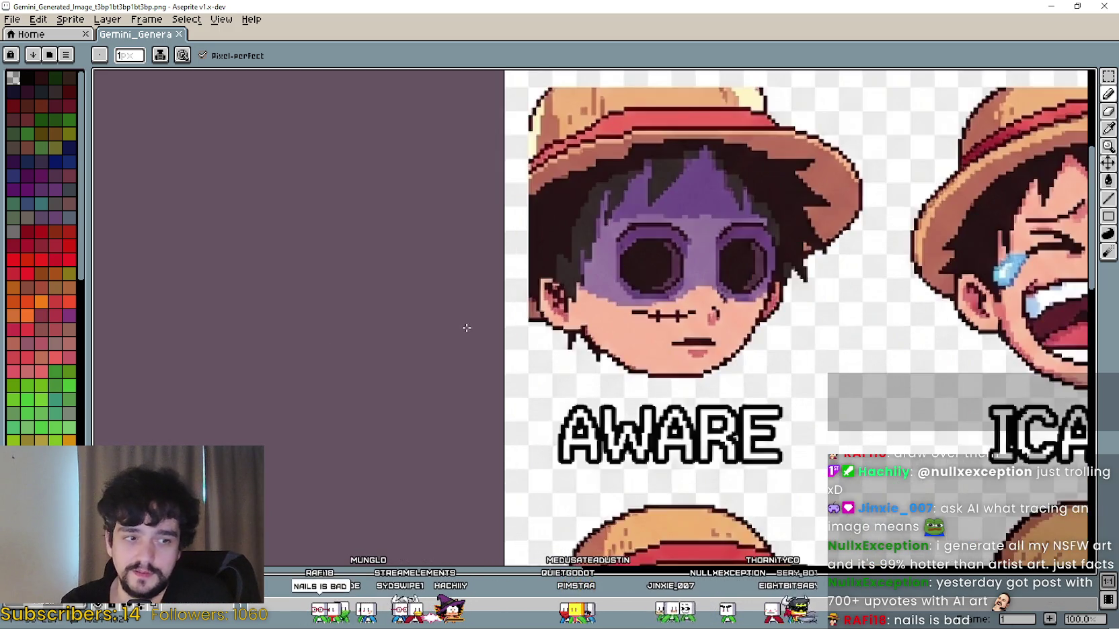
scroll(674, 289, "up", 9)
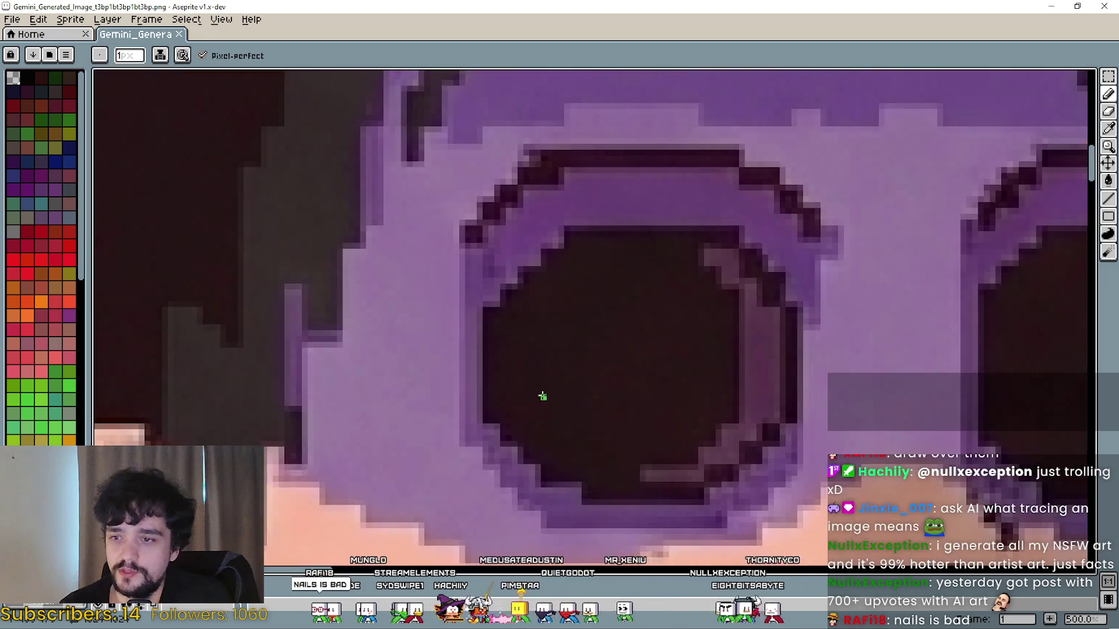
scroll(541, 383, "down", 9)
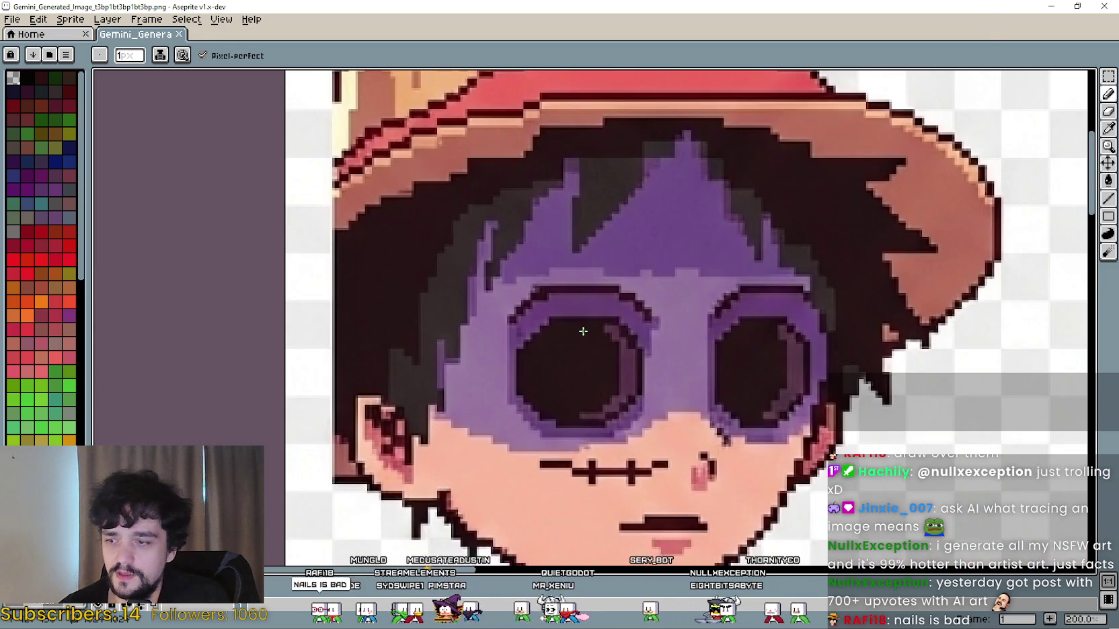
scroll(583, 332, "down", 2)
left_click(1109, 76)
scroll(579, 201, "up", 2)
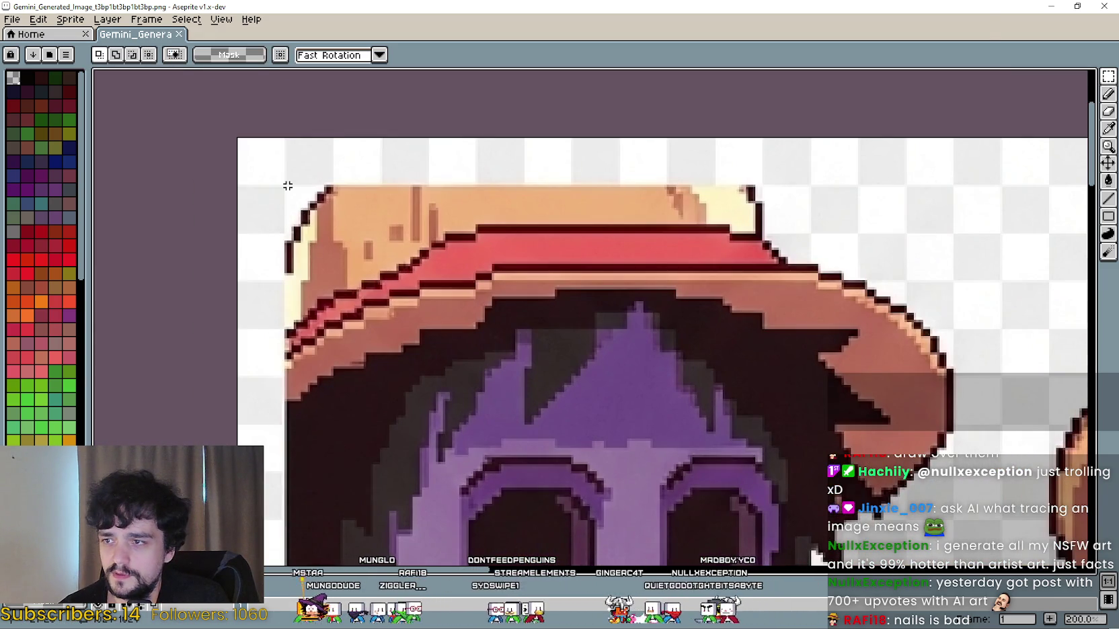
mouse_move(285, 186)
left_mouse_down()
mouse_move(891, 464)
mouse_move(944, 509)
mouse_move(940, 186)
mouse_move(867, 272)
mouse_move(874, 162)
left_mouse_up()
scroll(886, 462, "down", 1)
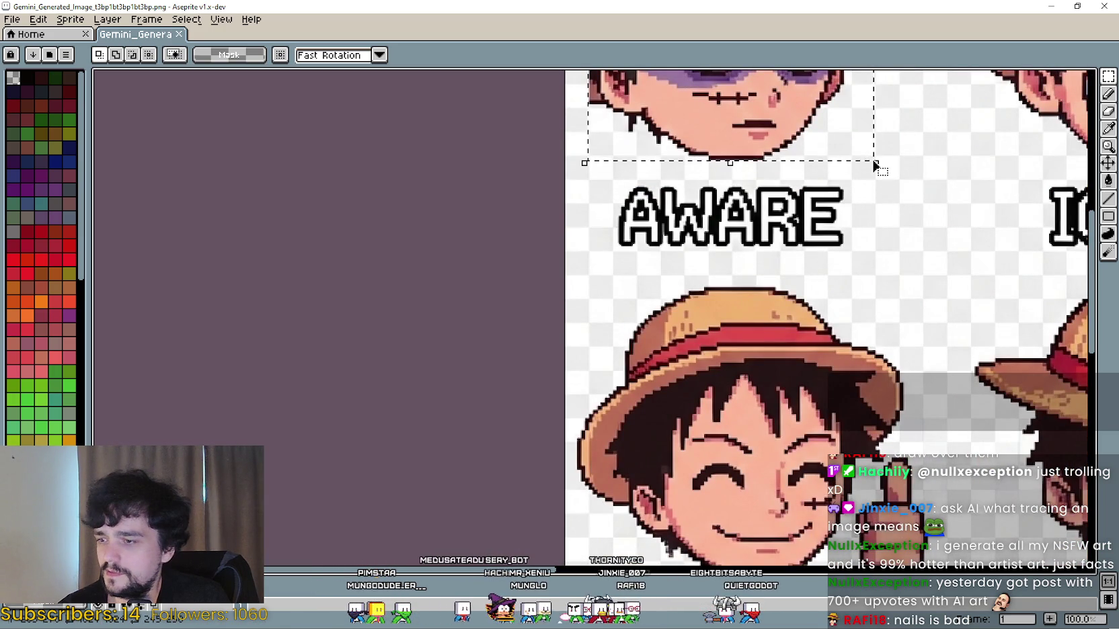
scroll(734, 291, "down", 2)
left_click_drag(810, 312, 712, 294)
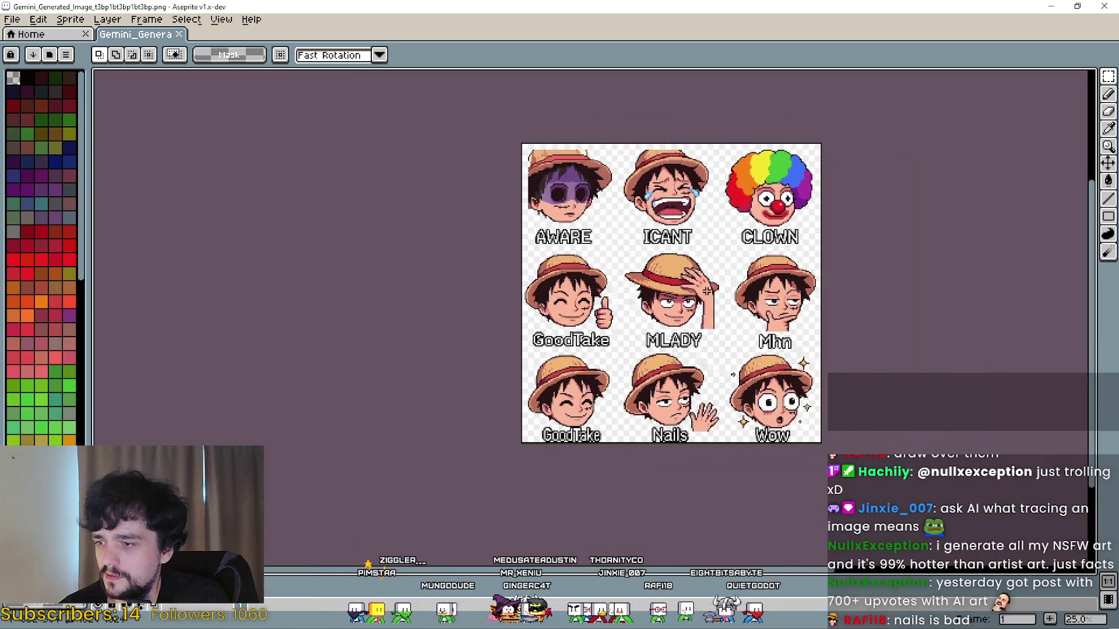
left_click_drag(916, 283, 833, 272)
scroll(578, 176, "down", 2)
scroll(578, 176, "up", 2)
scroll(576, 176, "down", 1)
scroll(576, 176, "down", 1)
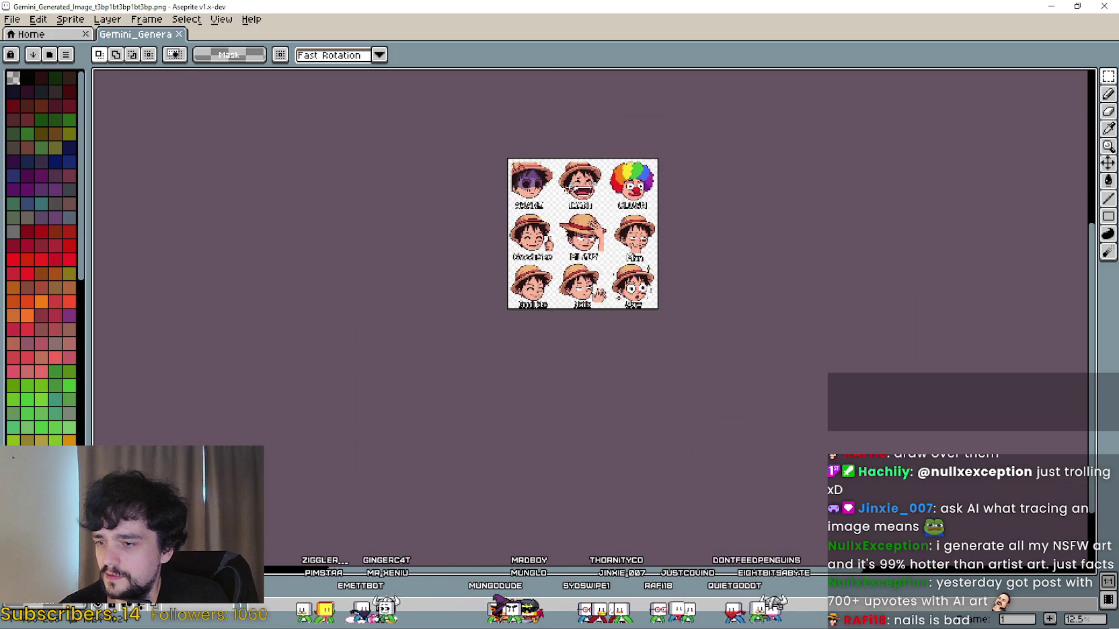
scroll(576, 176, "up", 4)
scroll(567, 191, "down", 2)
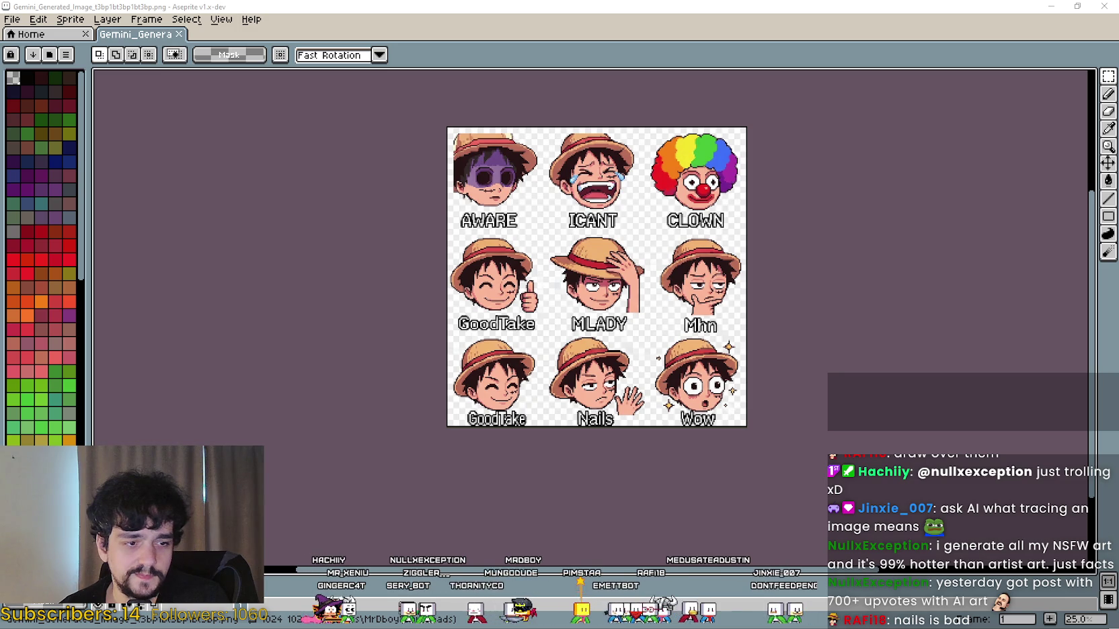
key("alt+Tab")
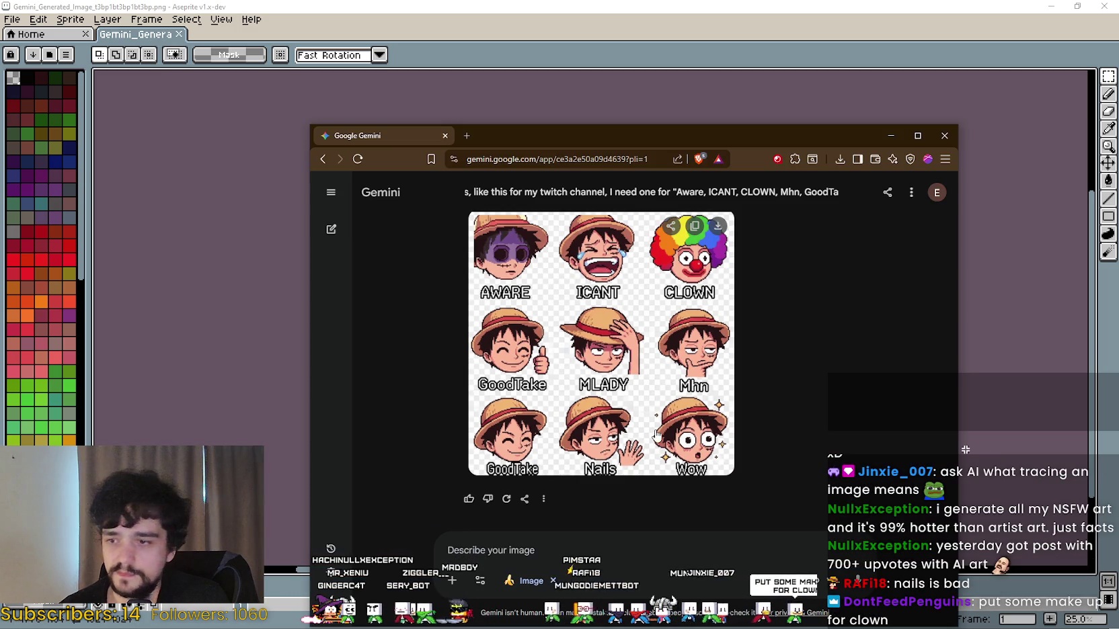
scroll(657, 436, "up", 4)
scroll(699, 418, "up", 5)
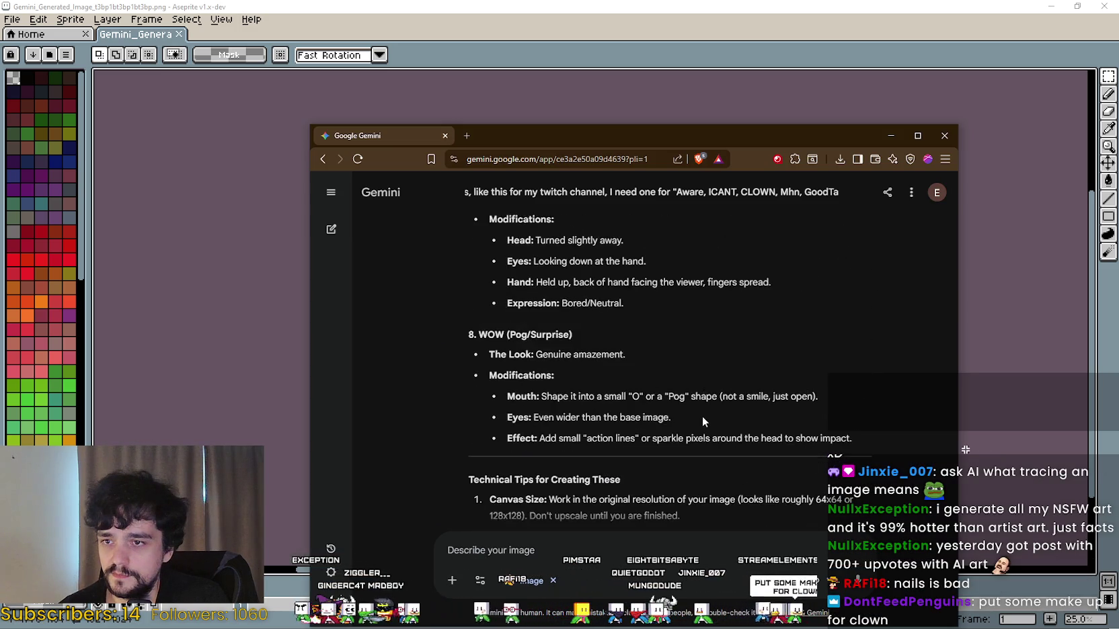
scroll(702, 415, "down", 3)
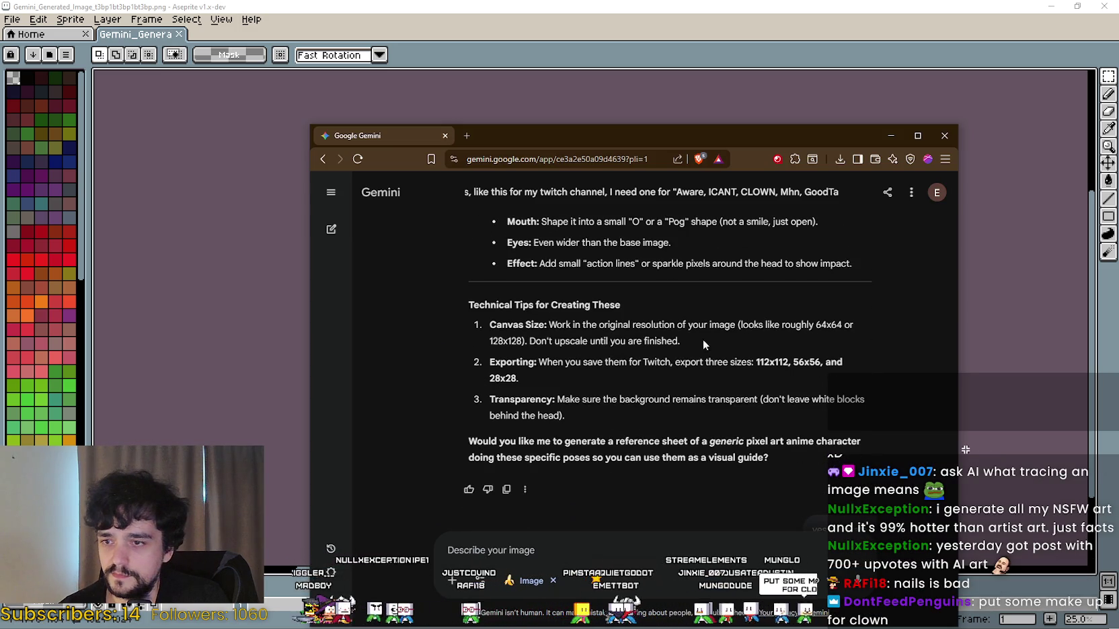
left_click_drag(530, 341, 672, 339)
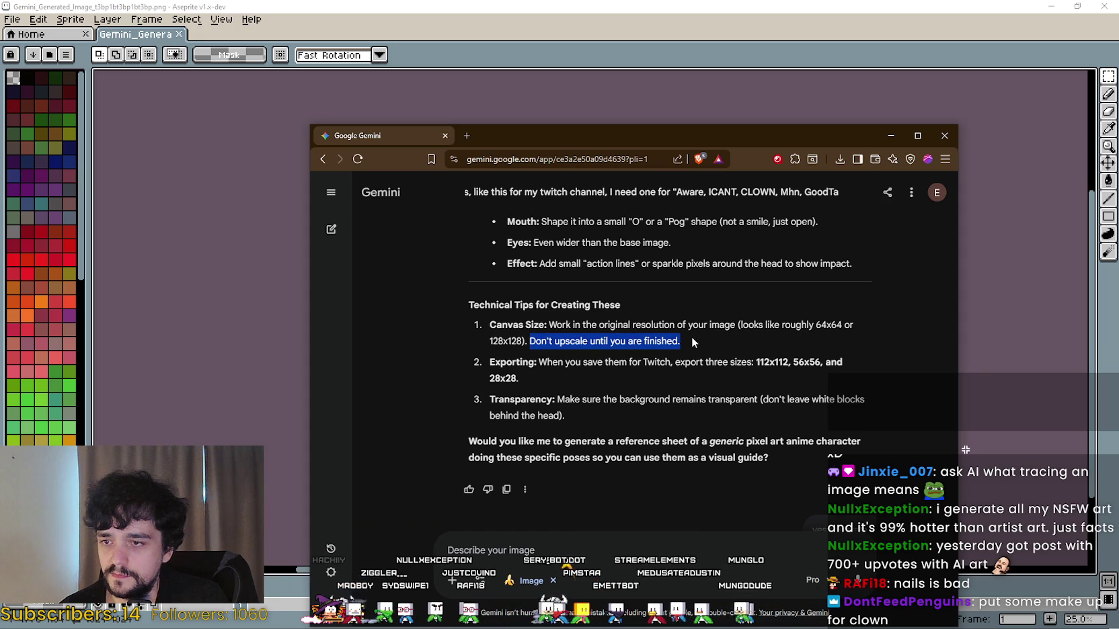
left_click_drag(538, 362, 845, 361)
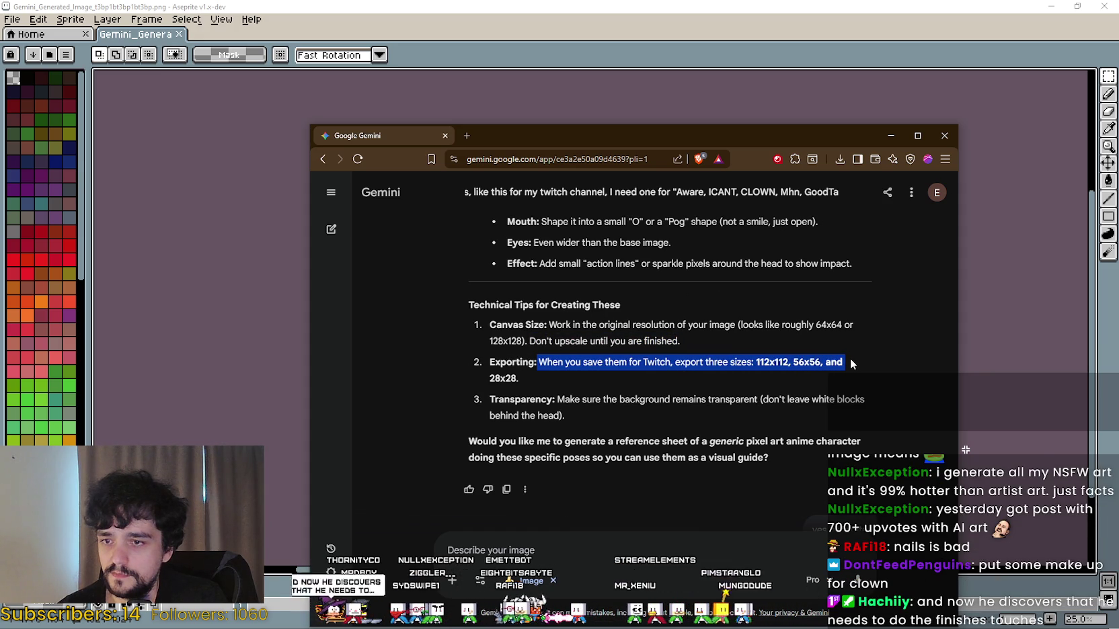
double_click(767, 363)
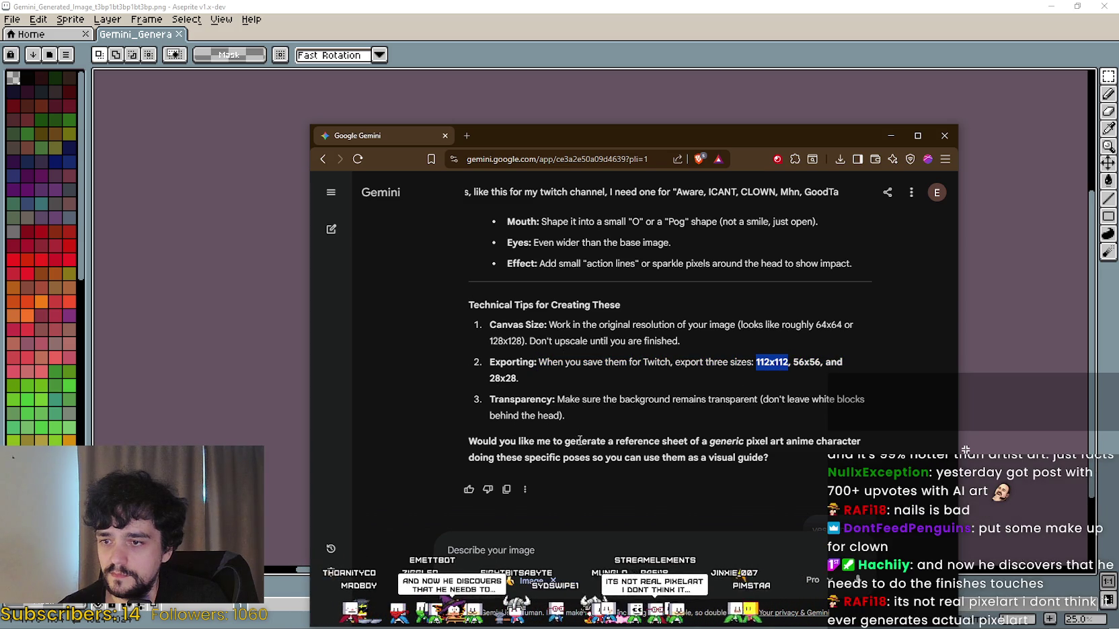
left_click_drag(679, 442, 866, 452)
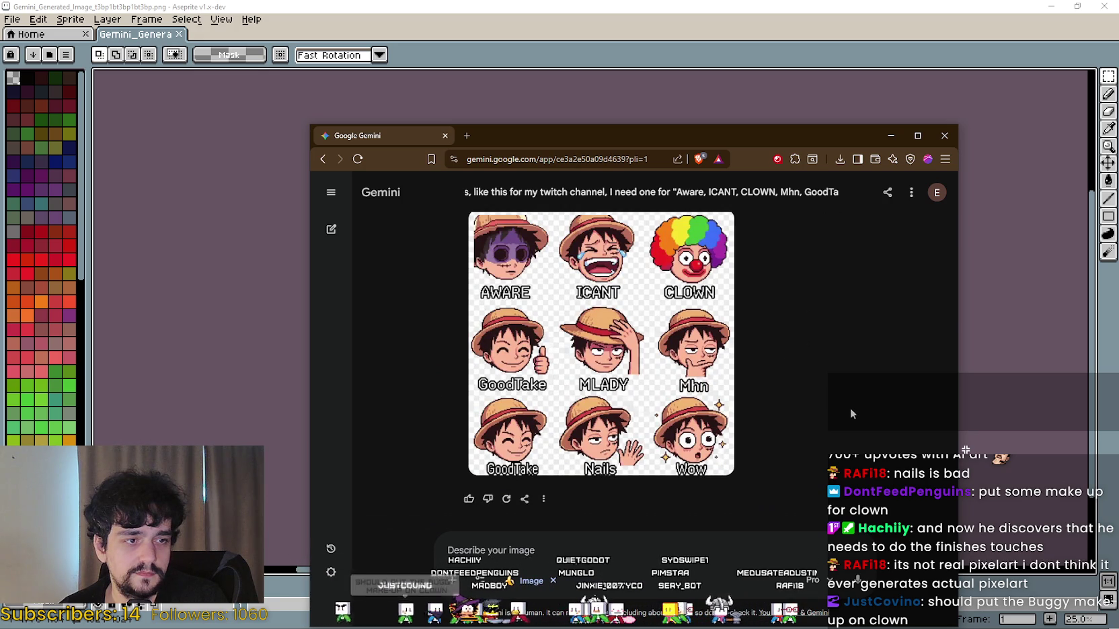
key("alt+Tab")
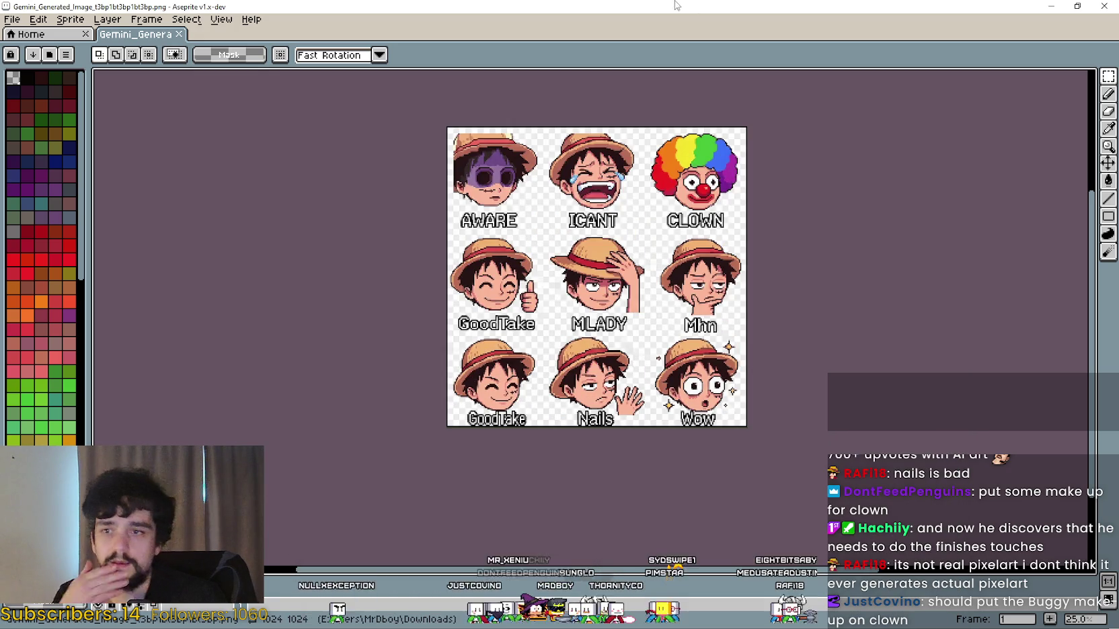
Step: Zoom into the MLADY hand and back out, then pick the Pencil tool
scroll(644, 260, "up", 1)
scroll(645, 257, "up", 3)
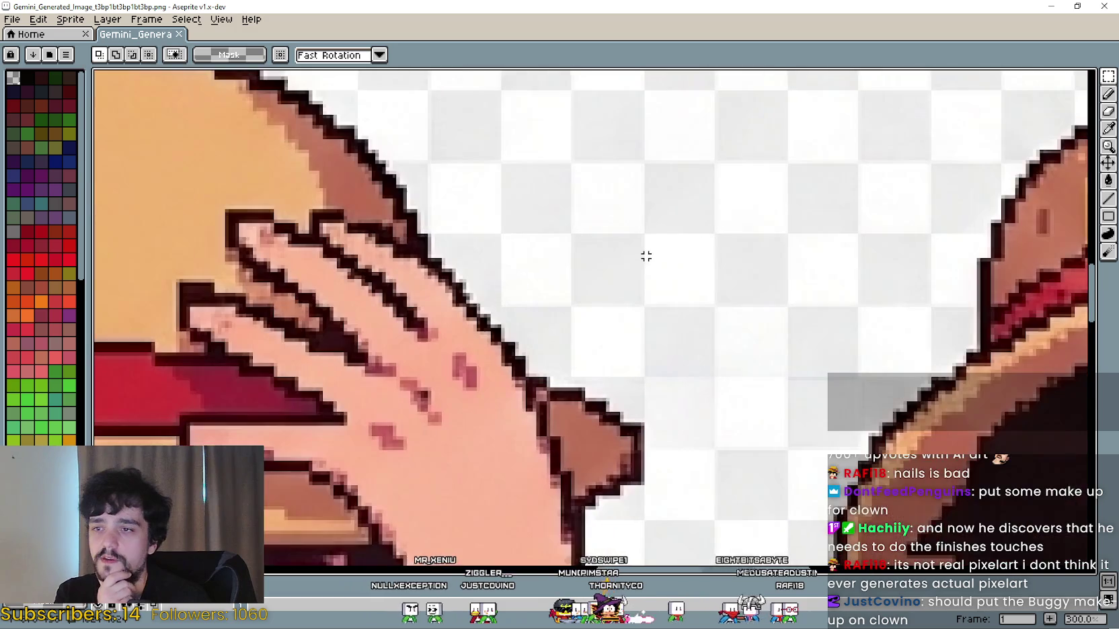
scroll(403, 336, "up", 1)
scroll(813, 197, "down", 4)
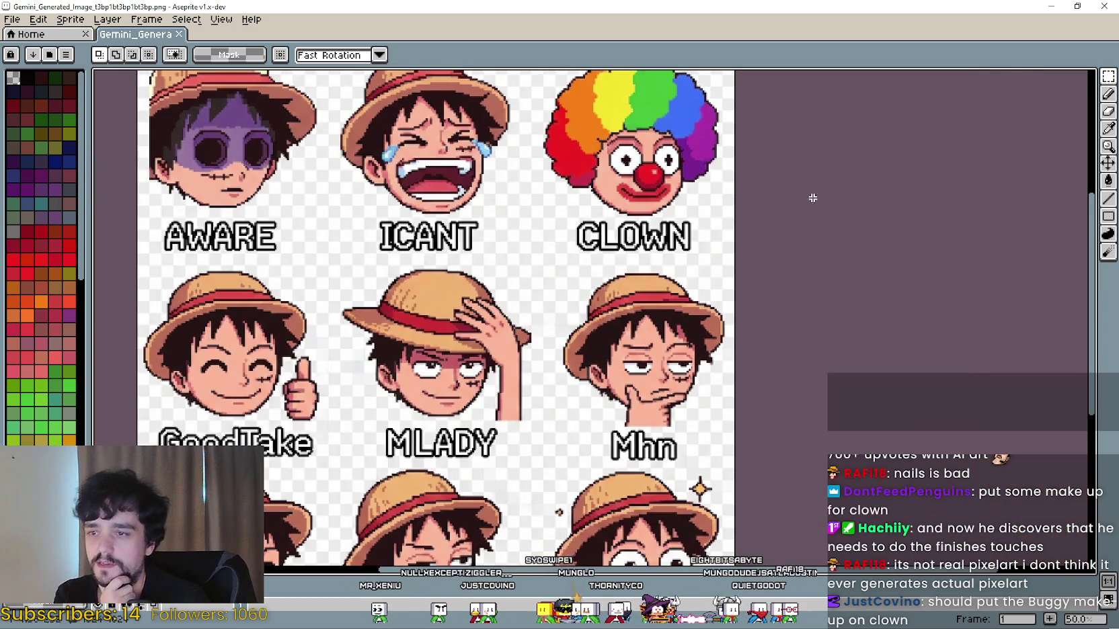
left_click(1108, 94)
key("minus")
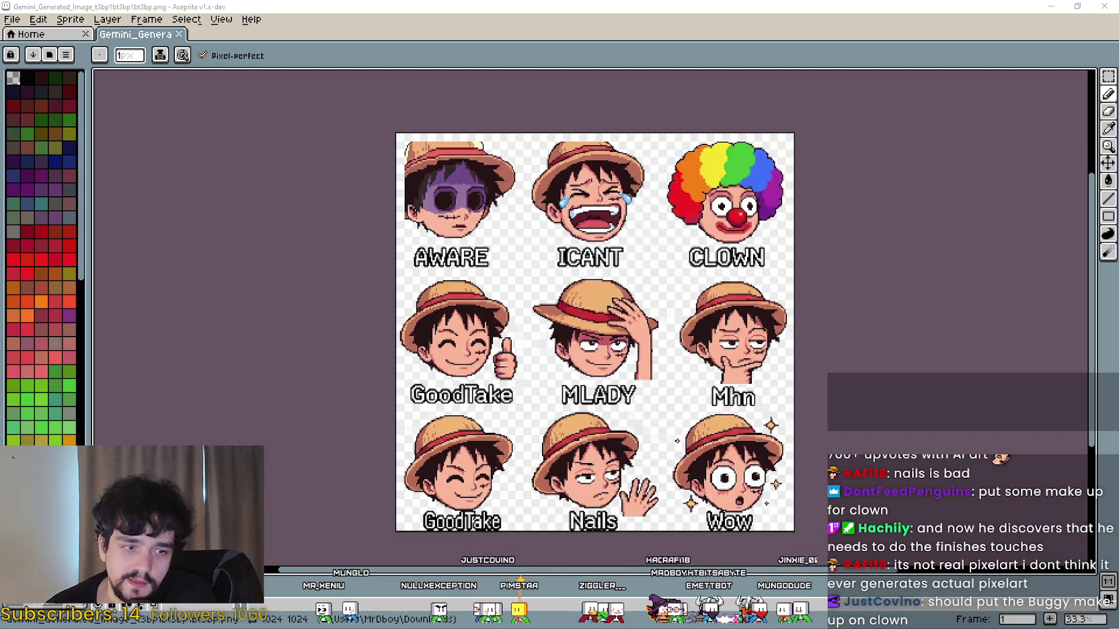
left_click(12, 19)
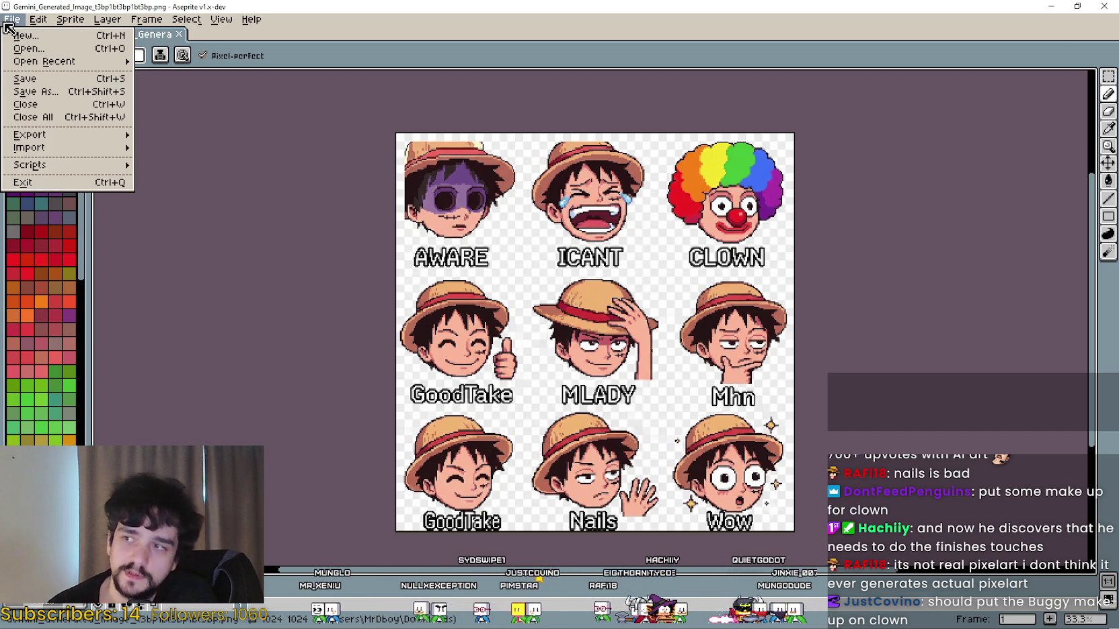
Step: Open UHM2.png in a second window and position it beside the un-maximized emote sheet
mouse_move(251, 20)
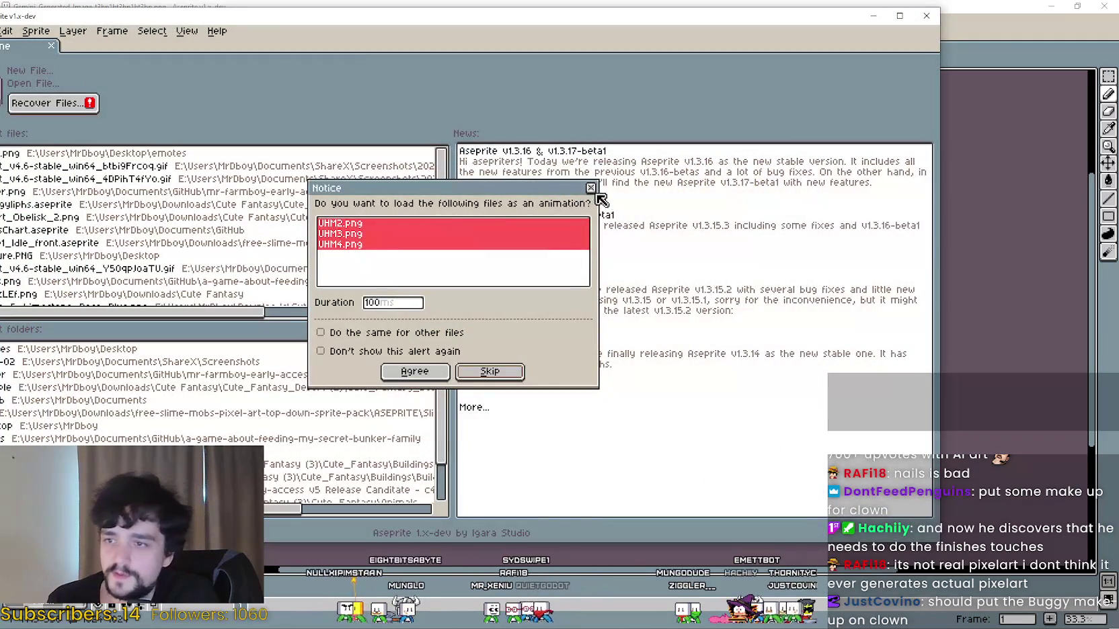
left_click(590, 183)
mouse_move(414, 16)
left_mouse_down()
mouse_move(785, 238)
mouse_move(674, 183)
left_mouse_up()
left_click_drag(869, 193, 882, 164)
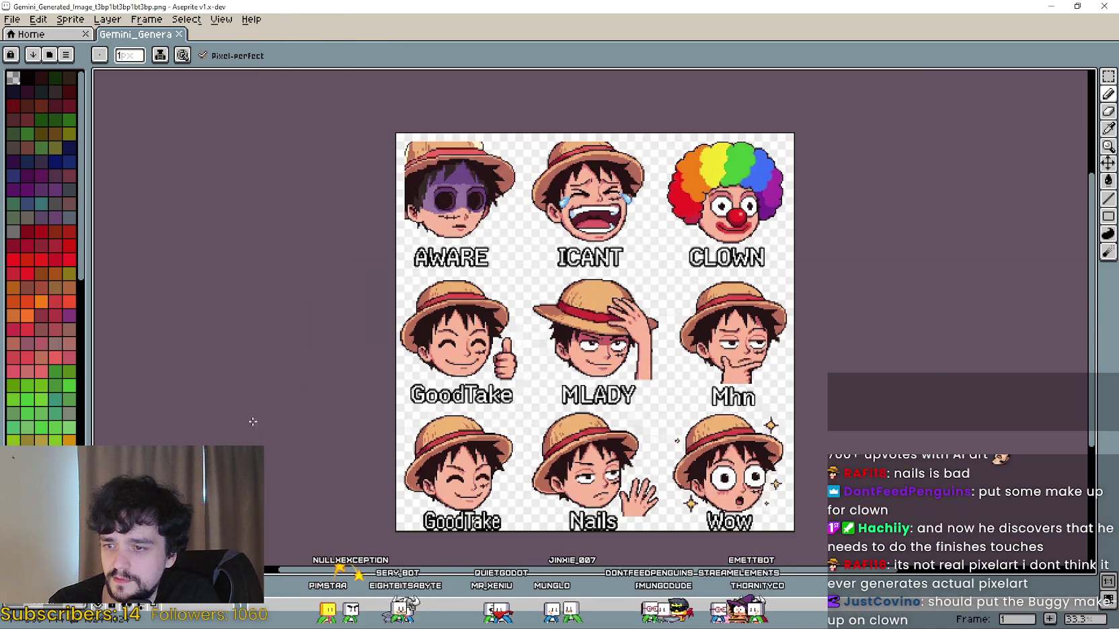
left_click(871, 100)
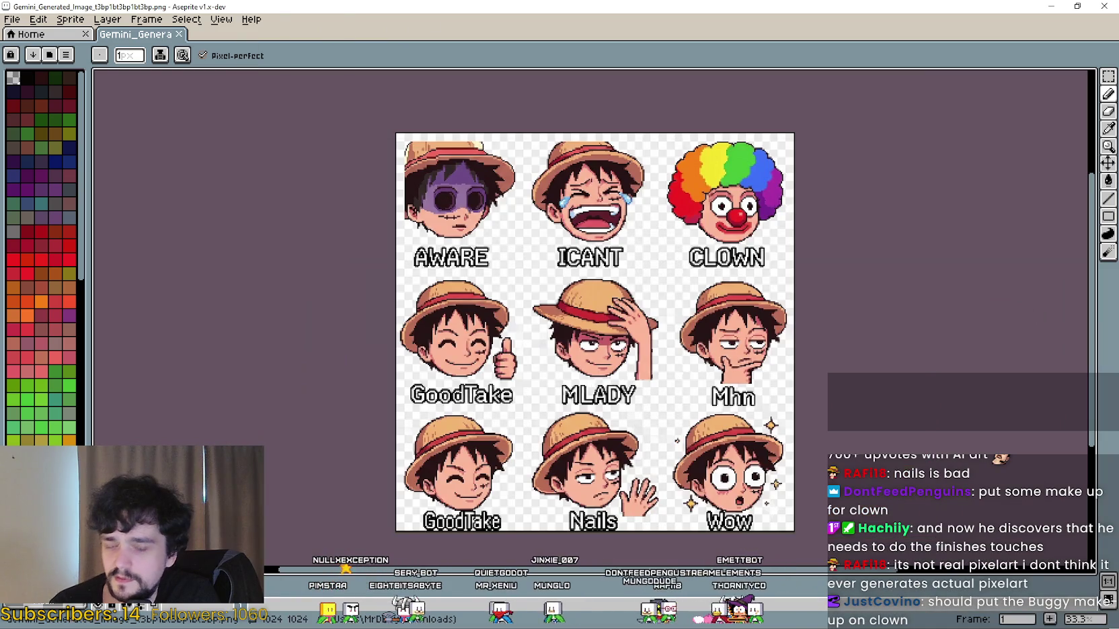
mouse_move(867, 7)
left_mouse_down()
mouse_move(676, 17)
mouse_move(405, 8)
left_mouse_up()
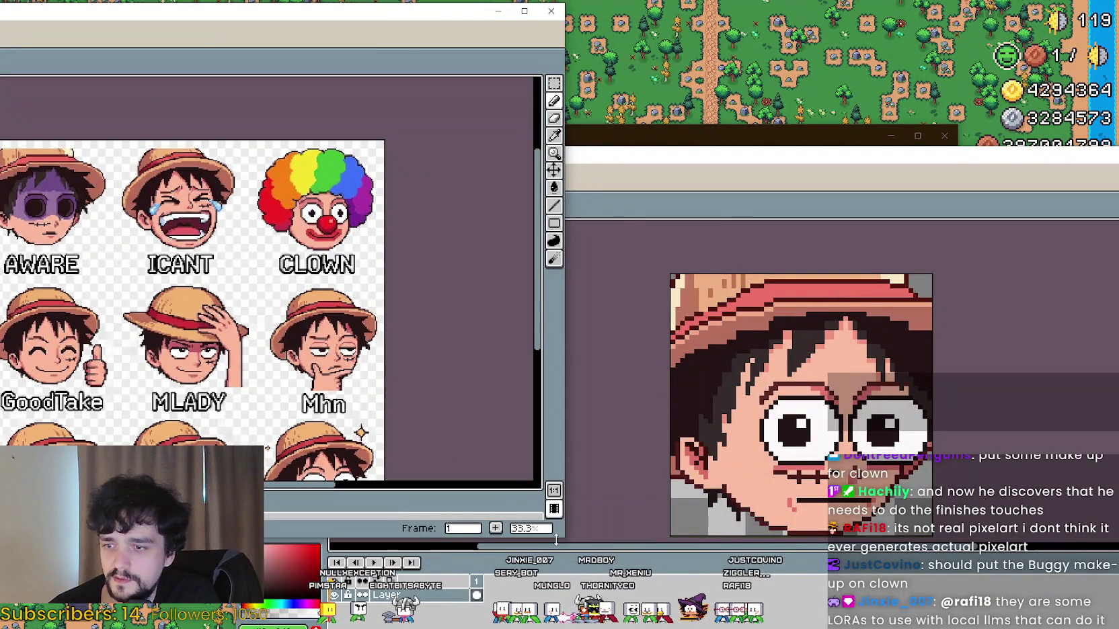
Step: Resize and reposition the emote sheet and UHM2.png windows so they sit side by side
mouse_move(563, 540)
left_mouse_down()
mouse_move(538, 591)
mouse_move(451, 624)
left_mouse_up()
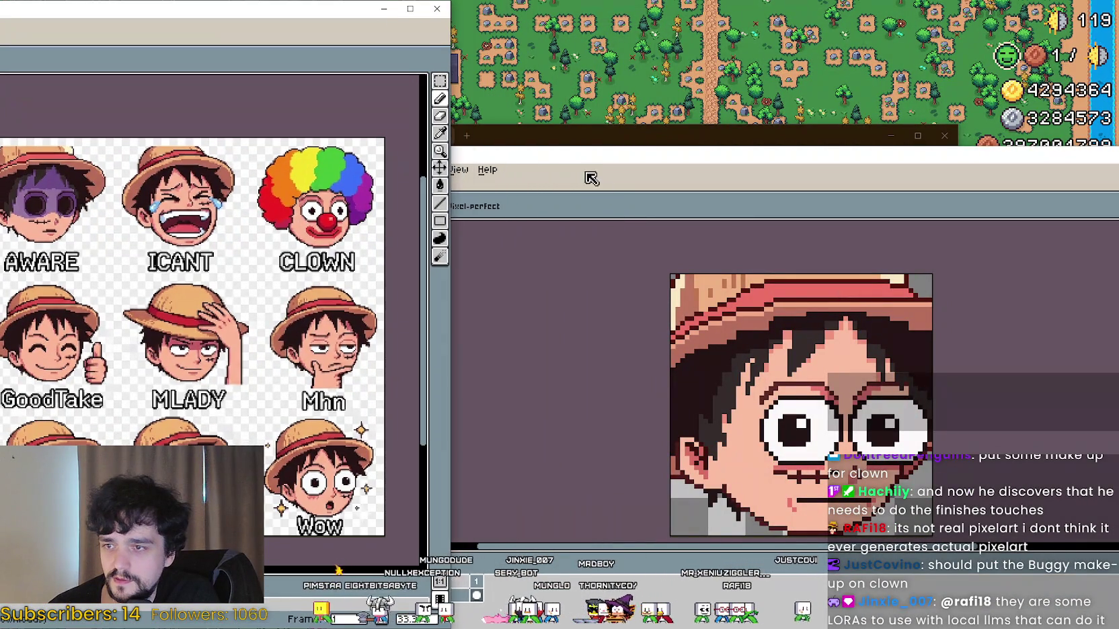
left_click_drag(532, 141, 528, 83)
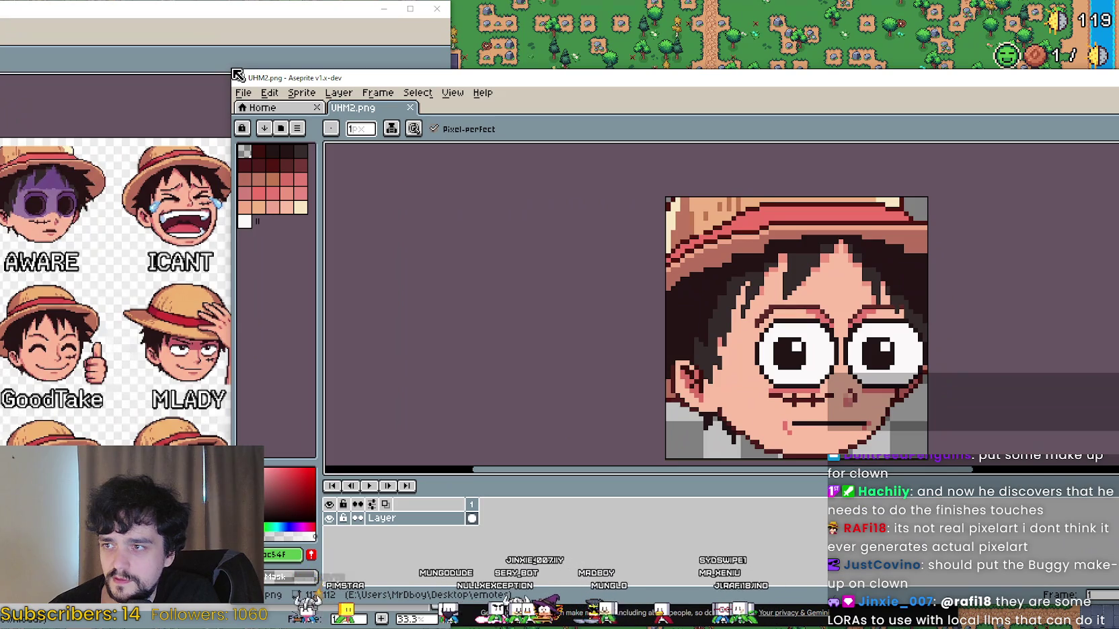
mouse_move(229, 69)
left_mouse_down()
mouse_move(582, 45)
mouse_move(724, 19)
left_mouse_up()
left_click_drag(1049, 31, 706, 29)
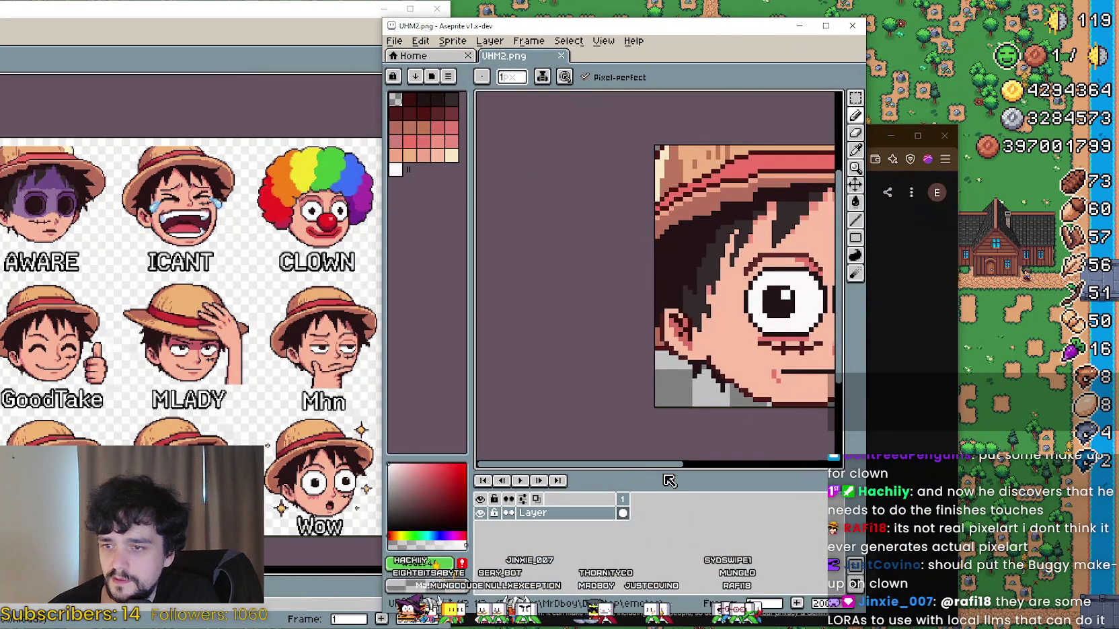
Step: Zoom and pan the canvas and reference viewer to inspect the straw-hat images
scroll(632, 340, "down", 4)
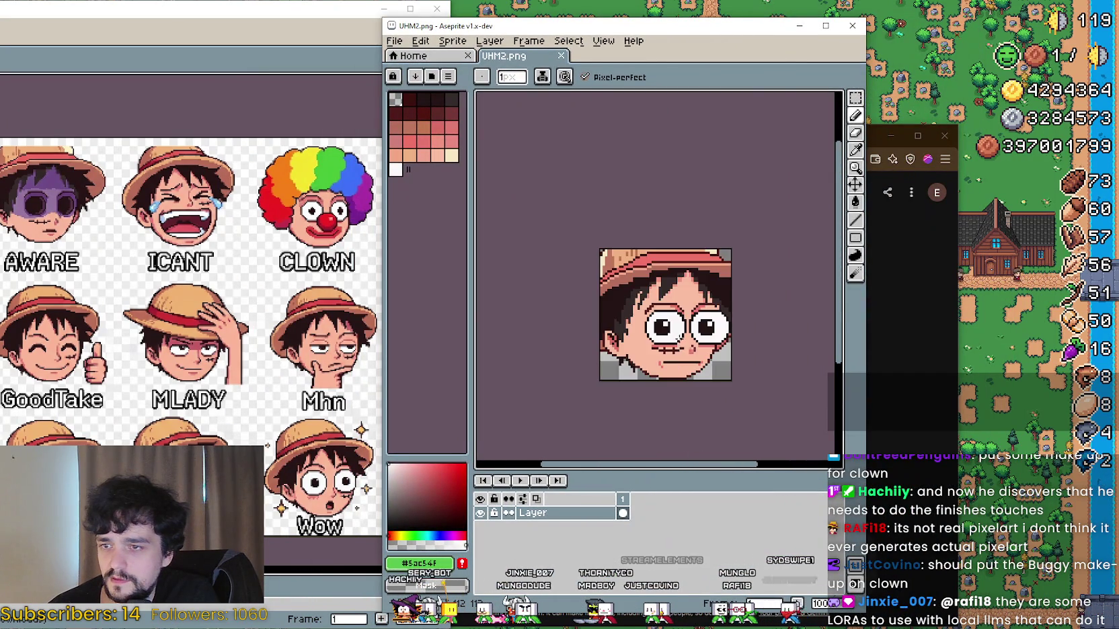
left_click_drag(698, 466, 731, 468)
scroll(655, 355, "up", 1)
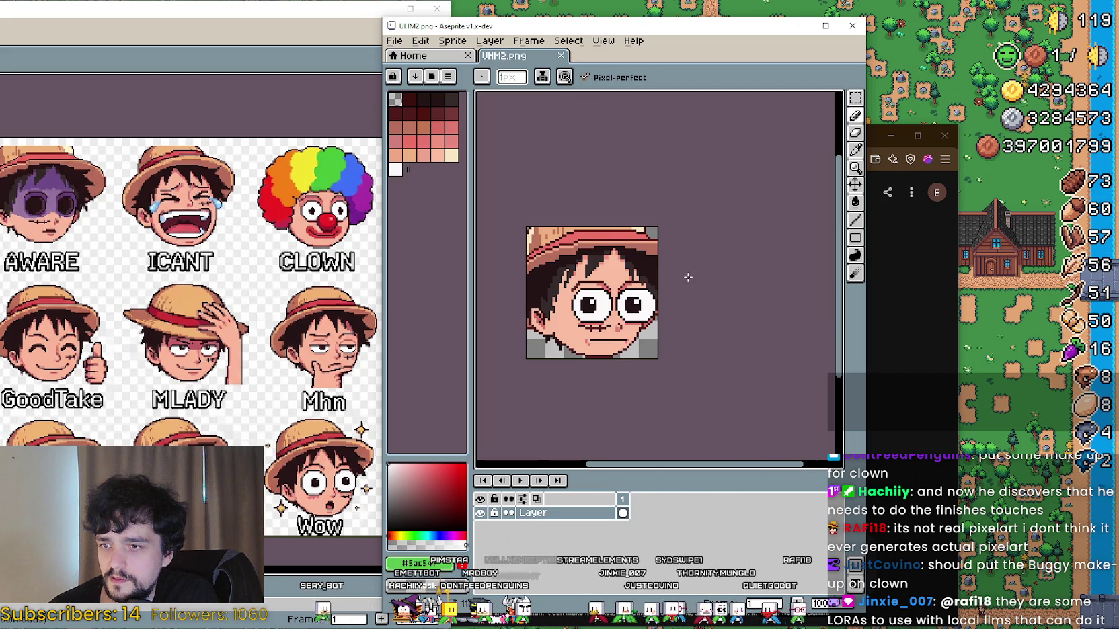
scroll(669, 214, "left", 2)
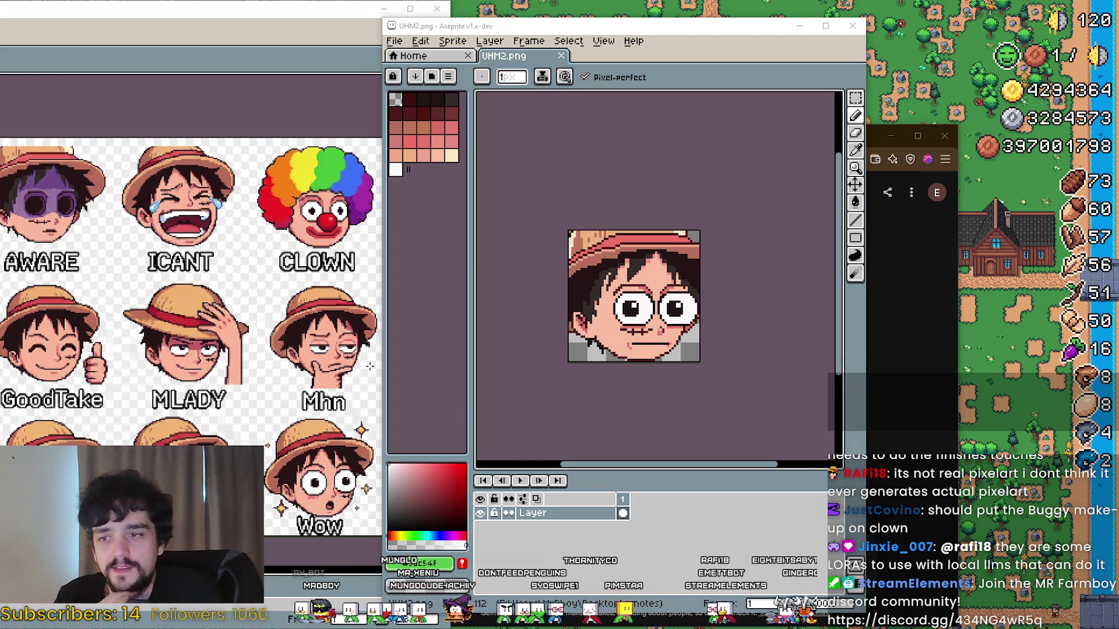
scroll(708, 323, "up", 1)
scroll(772, 331, "up", 1)
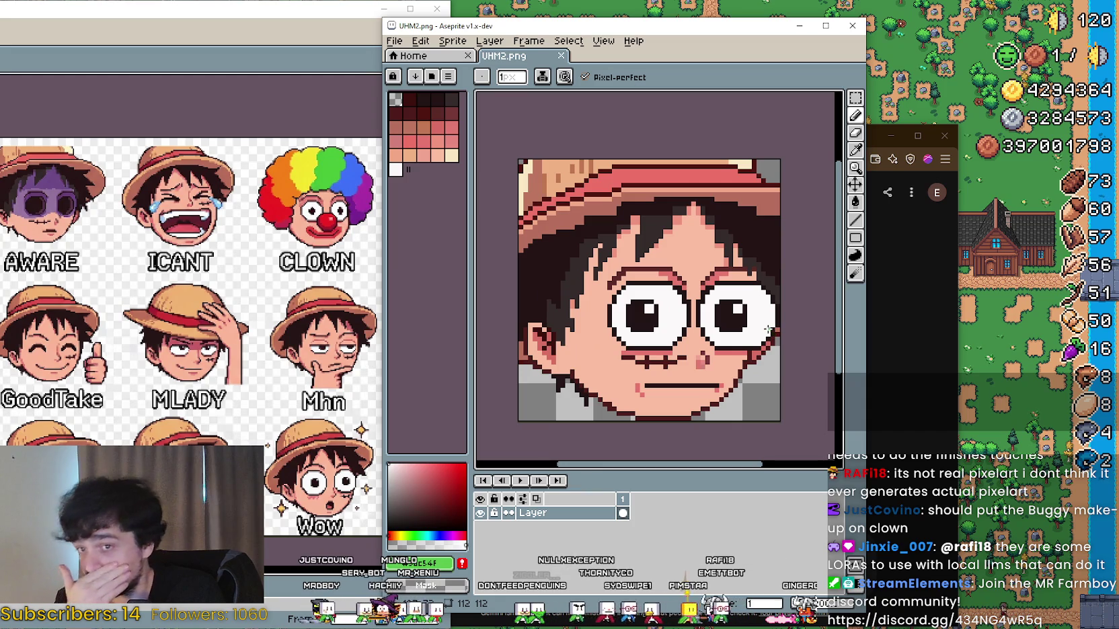
scroll(743, 306, "down", 1)
left_click_drag(743, 306, 699, 308)
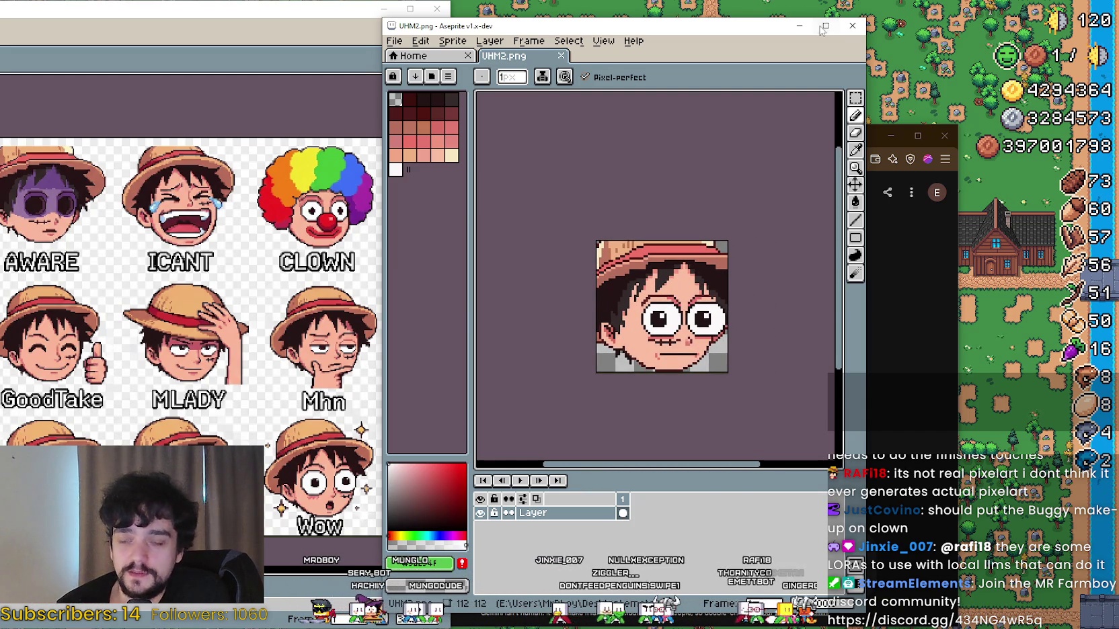
Step: Shift the Gemini window up and right, pan the emote sheet, and nudge UHM2.png right
left_click(874, 137)
left_click_drag(825, 129, 878, 131)
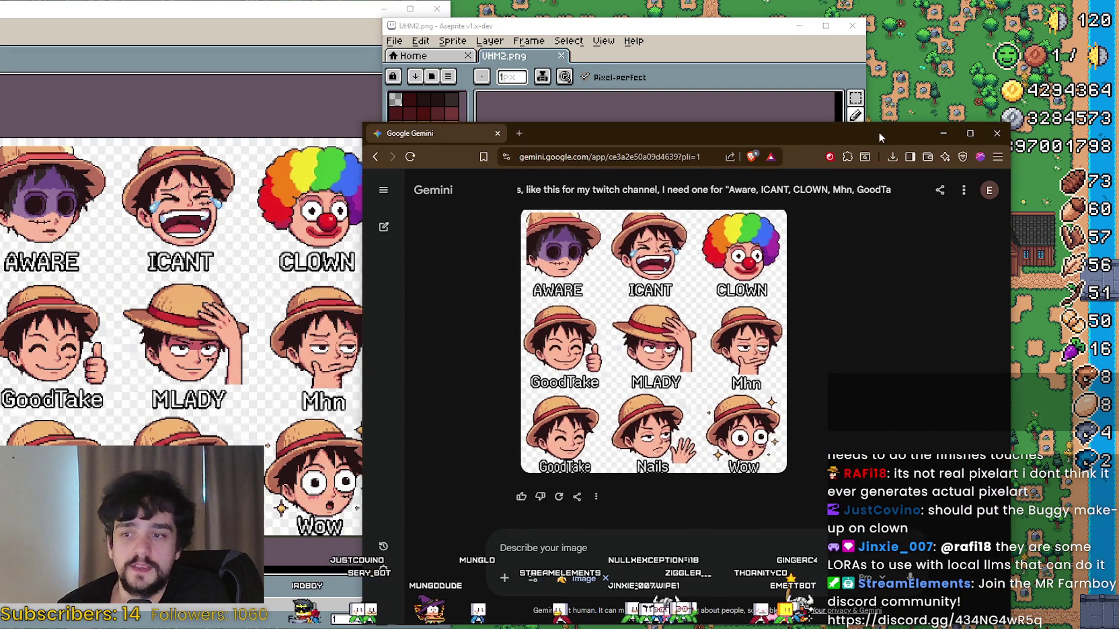
left_click_drag(570, 135, 628, 121)
left_click(738, 119)
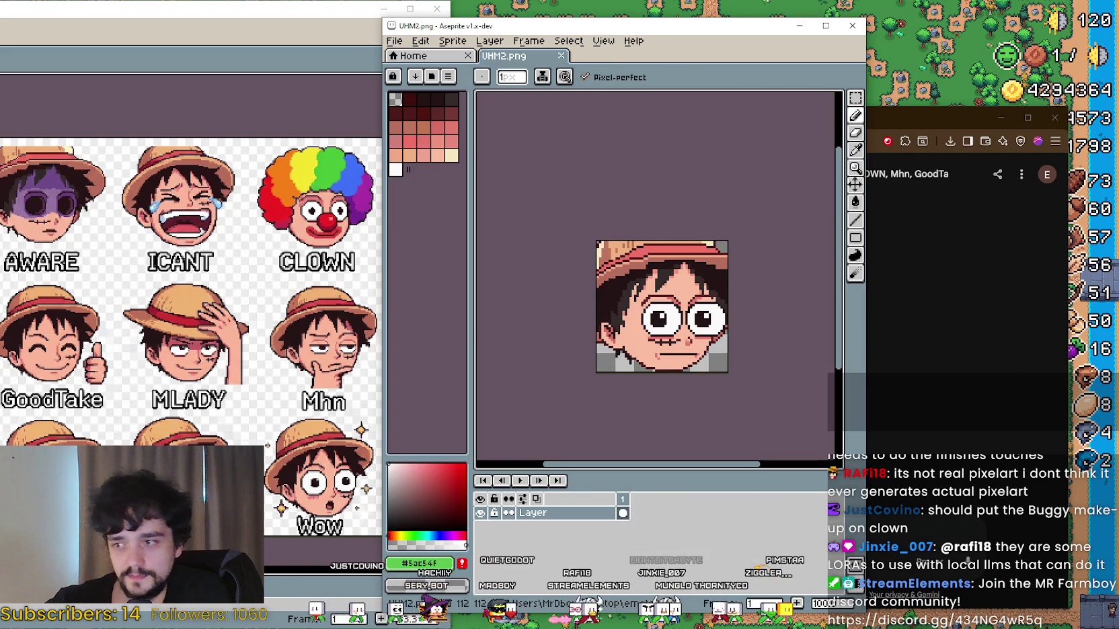
scroll(685, 292, "down", 1)
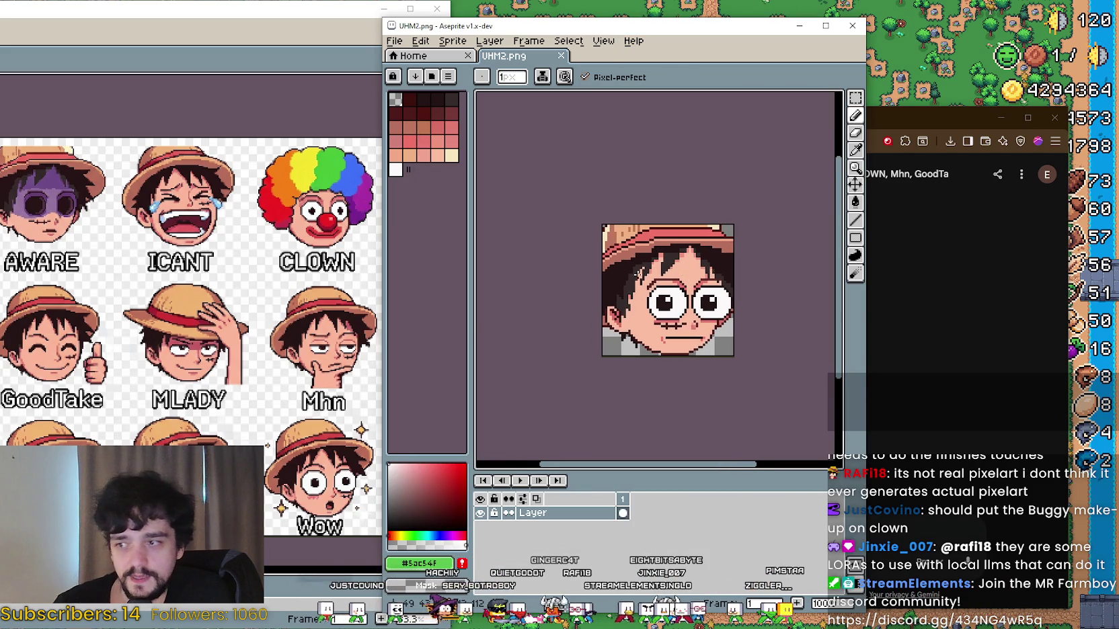
left_click(70, 16)
mouse_move(288, 408)
left_mouse_down()
mouse_move(305, 420)
mouse_move(312, 410)
left_mouse_up()
left_click(737, 22)
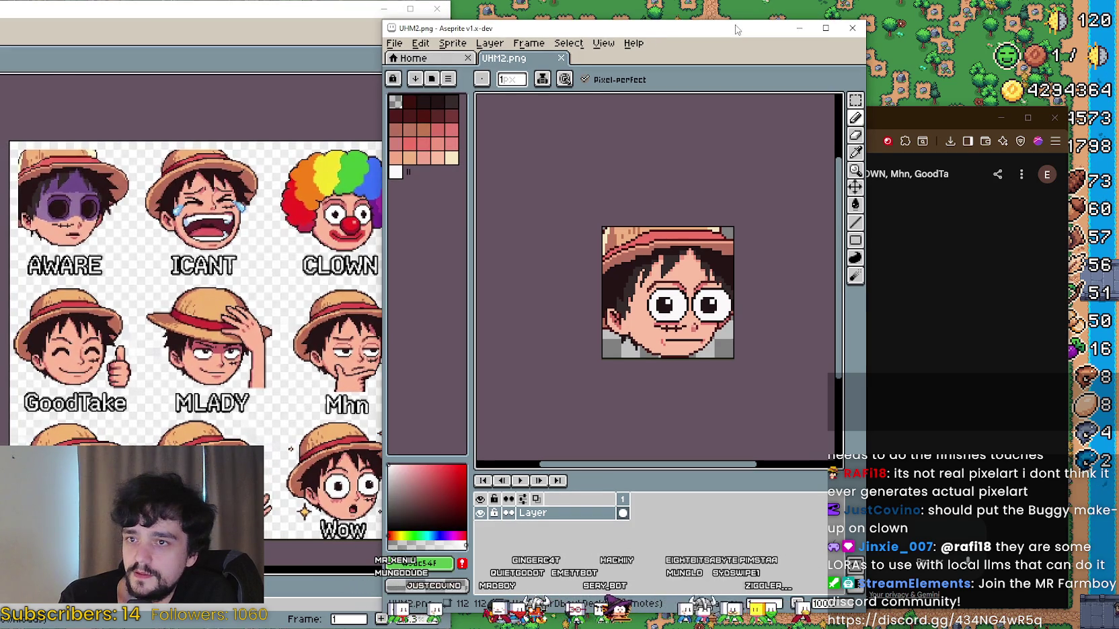
left_click_drag(737, 21, 829, 32)
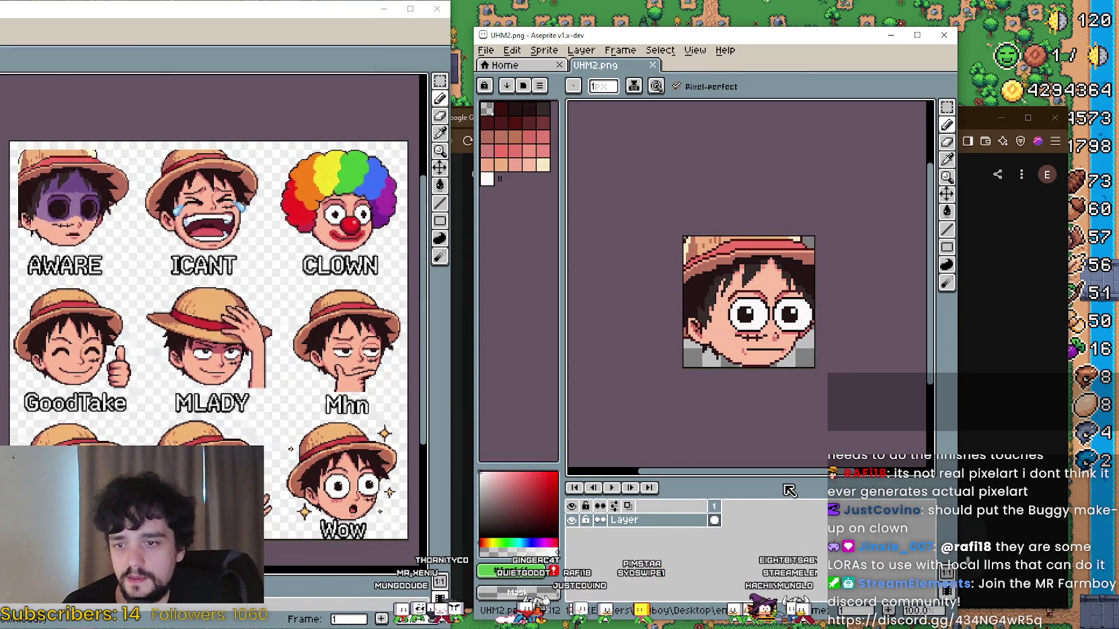
Step: Lower the timeline splitter to give the Aseprite canvas more room
left_click_drag(786, 490, 787, 532)
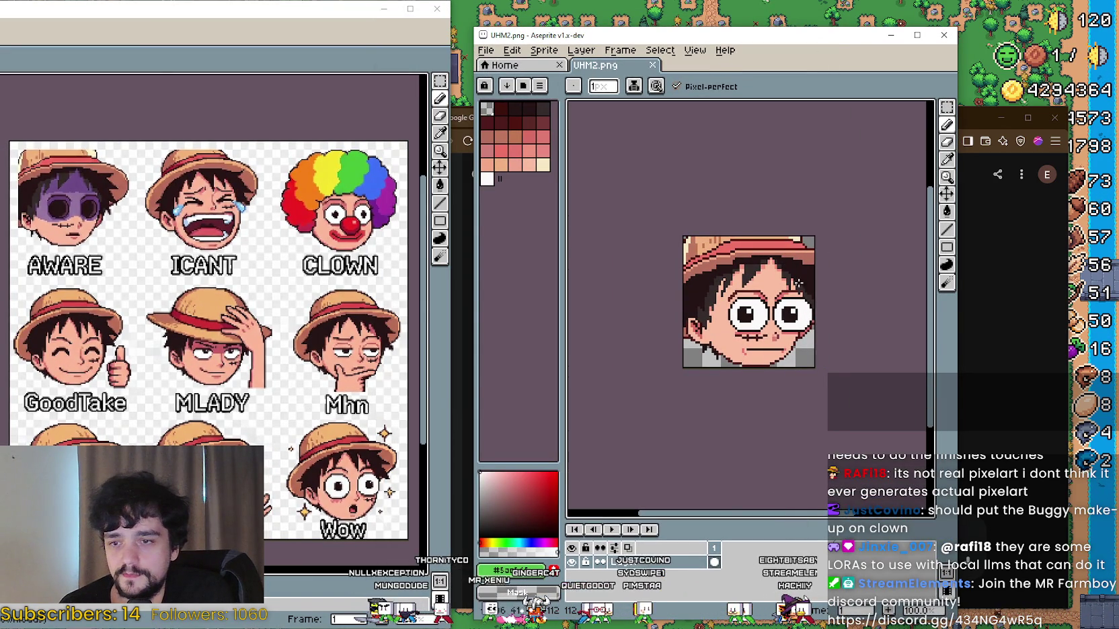
scroll(761, 274, "up", 1)
scroll(762, 274, "down", 1)
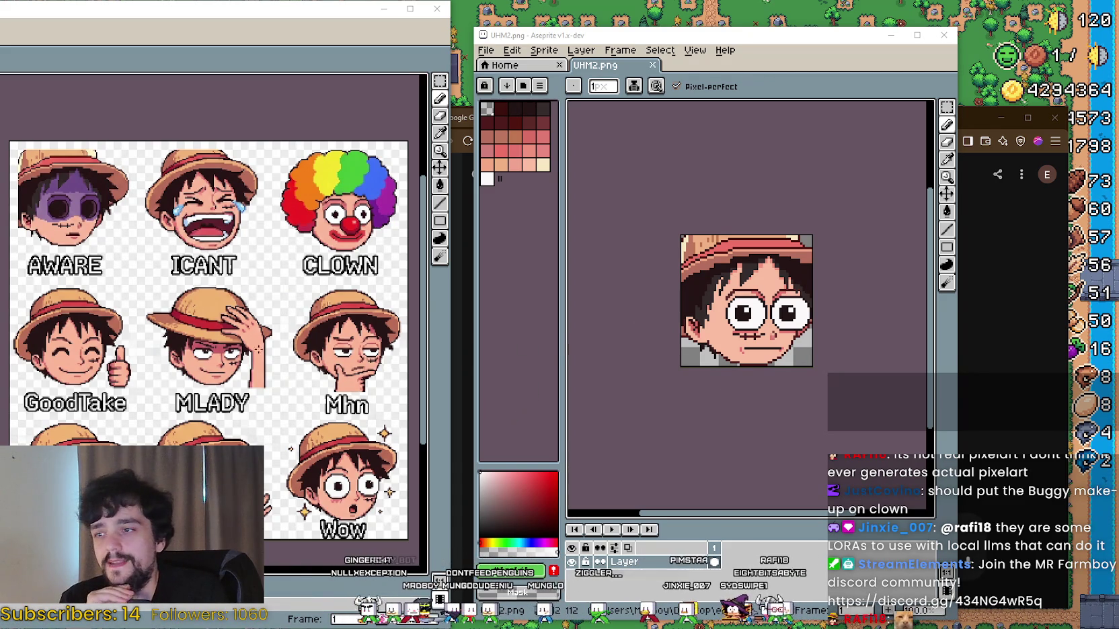
scroll(170, 278, "down", 3)
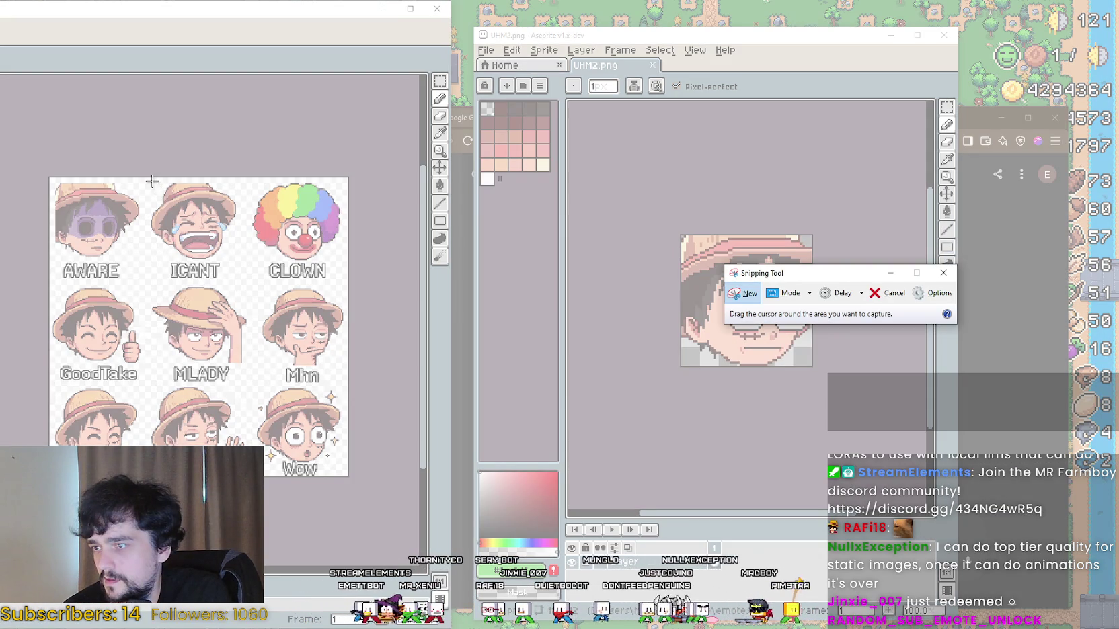
Step: Snip the laughing ICANT emote, then create a new blank transparent 112-pixel-wide sprite
mouse_move(149, 181)
left_mouse_down()
mouse_move(239, 276)
mouse_move(253, 266)
mouse_move(245, 254)
mouse_move(259, 293)
mouse_move(239, 262)
left_mouse_up()
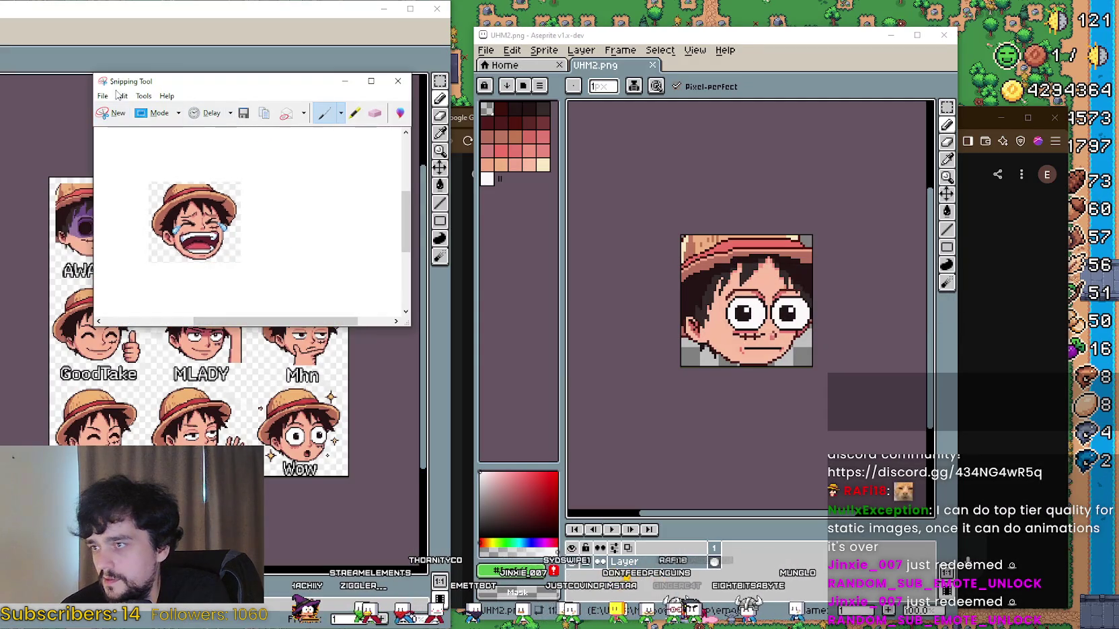
left_click(487, 50)
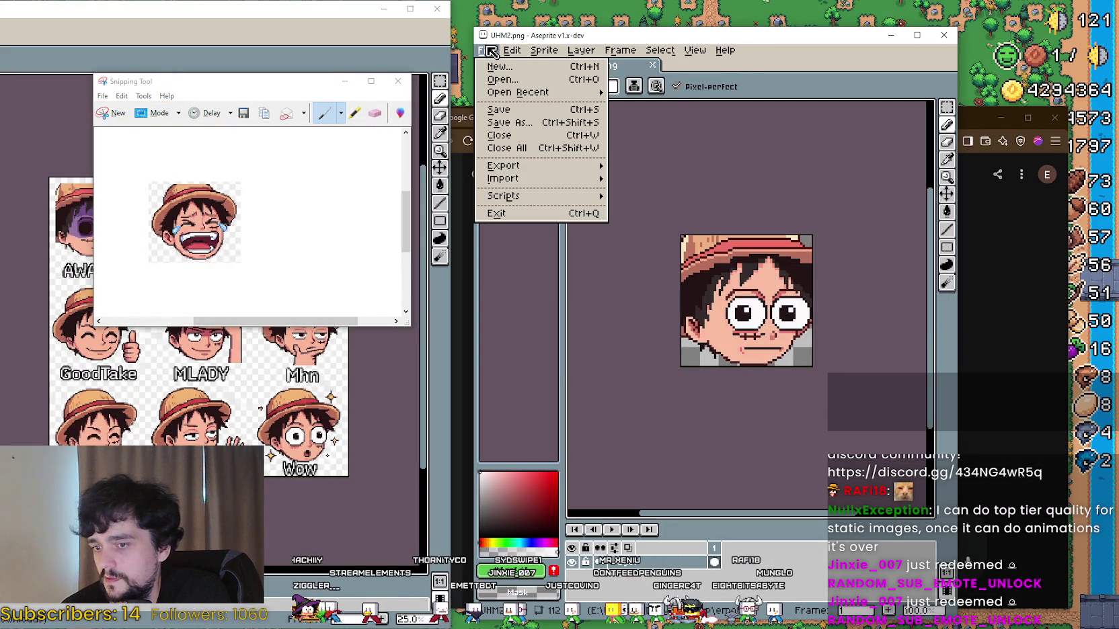
left_click(499, 66)
type("11")
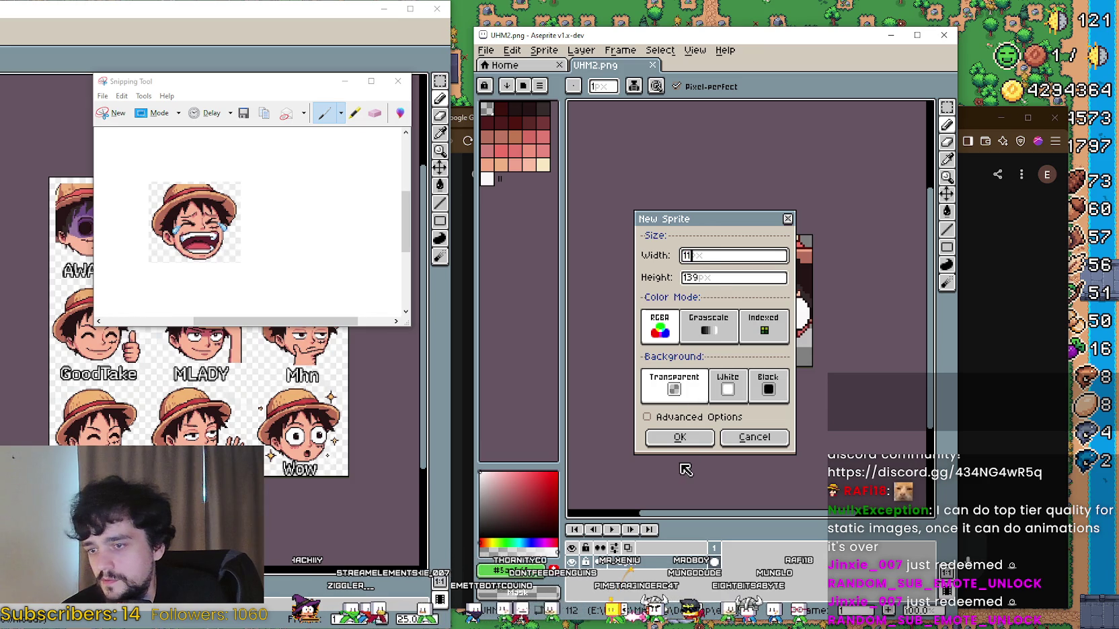
type("2")
left_click(713, 278)
type("11")
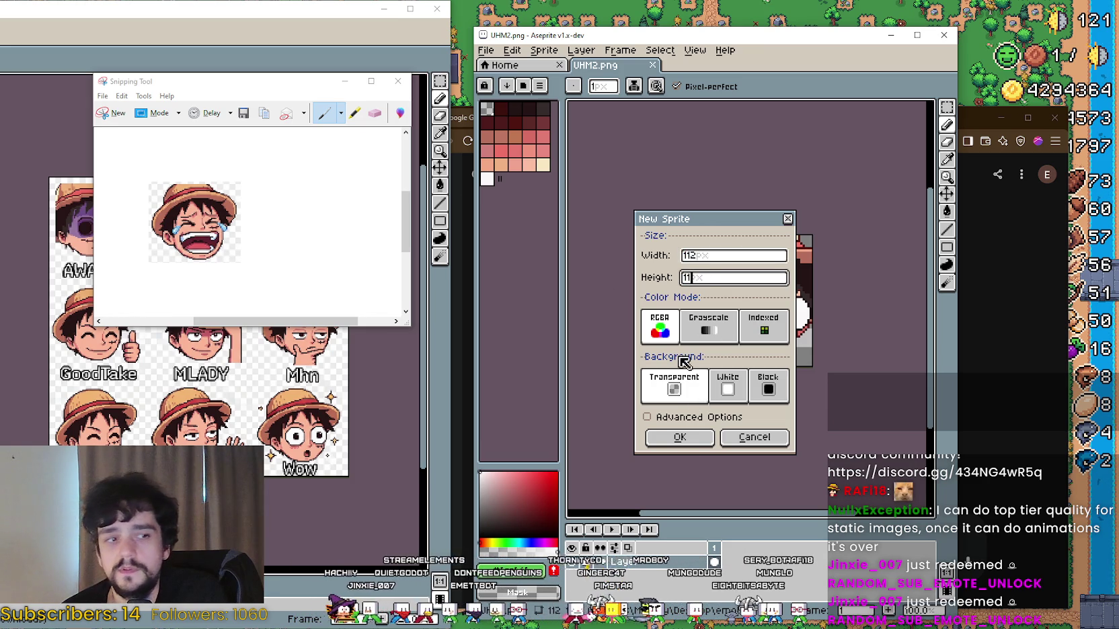
left_click(680, 438)
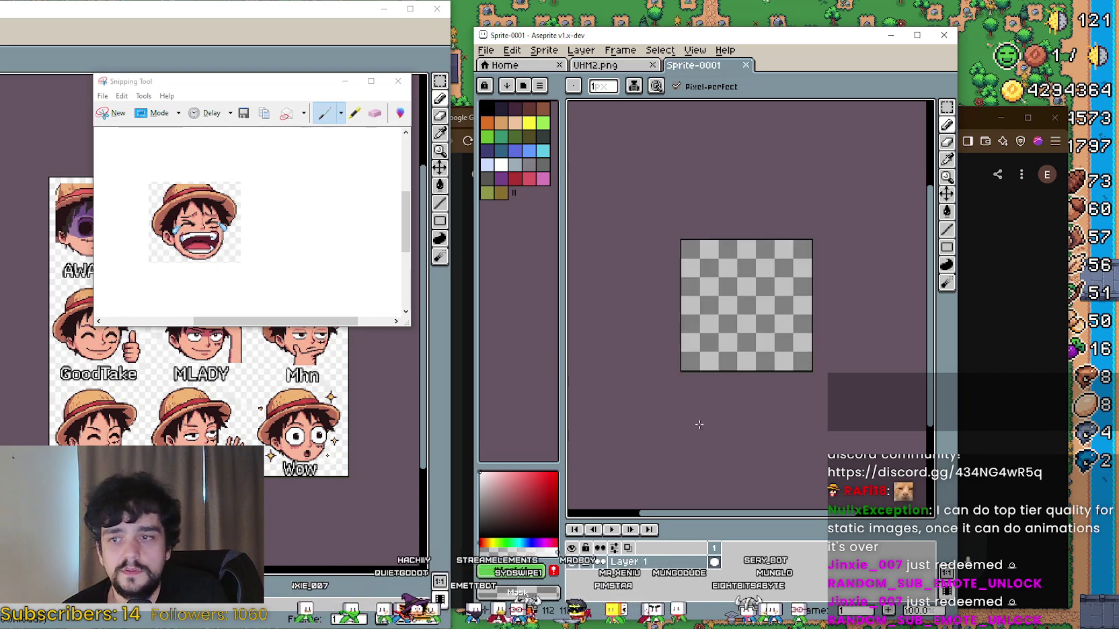
Step: Paste the ICANT capture into Sprite-0001 and nudge it up and left
key("ctrl+v")
scroll(782, 335, "up", 1)
key("Left")
key("Left")
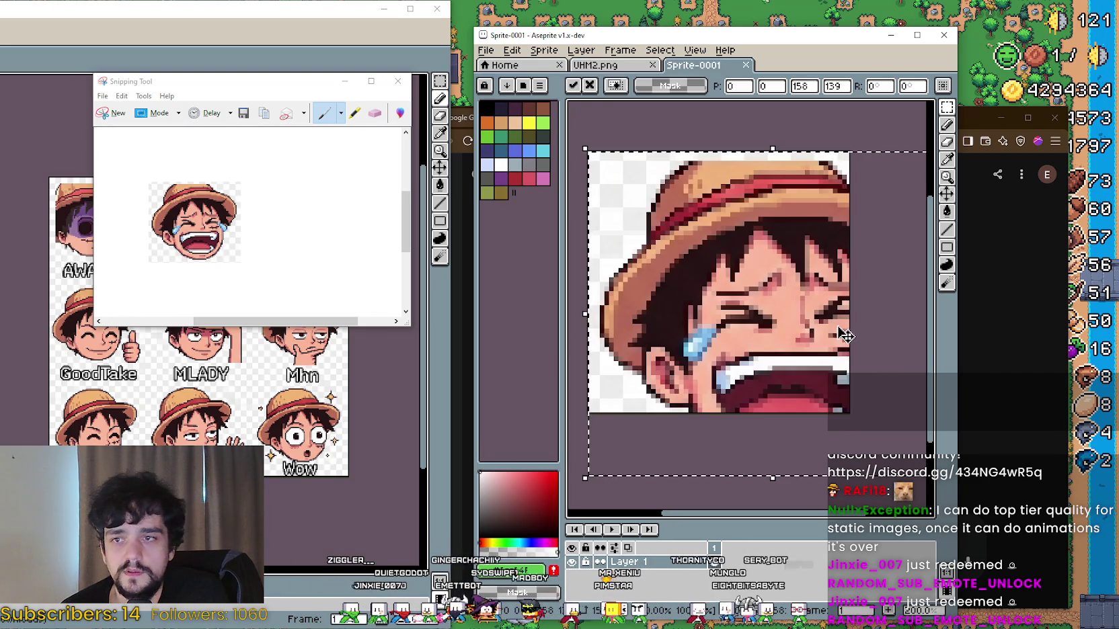
left_click_drag(838, 363, 831, 354)
scroll(827, 350, "down", 1)
scroll(793, 329, "down", 1)
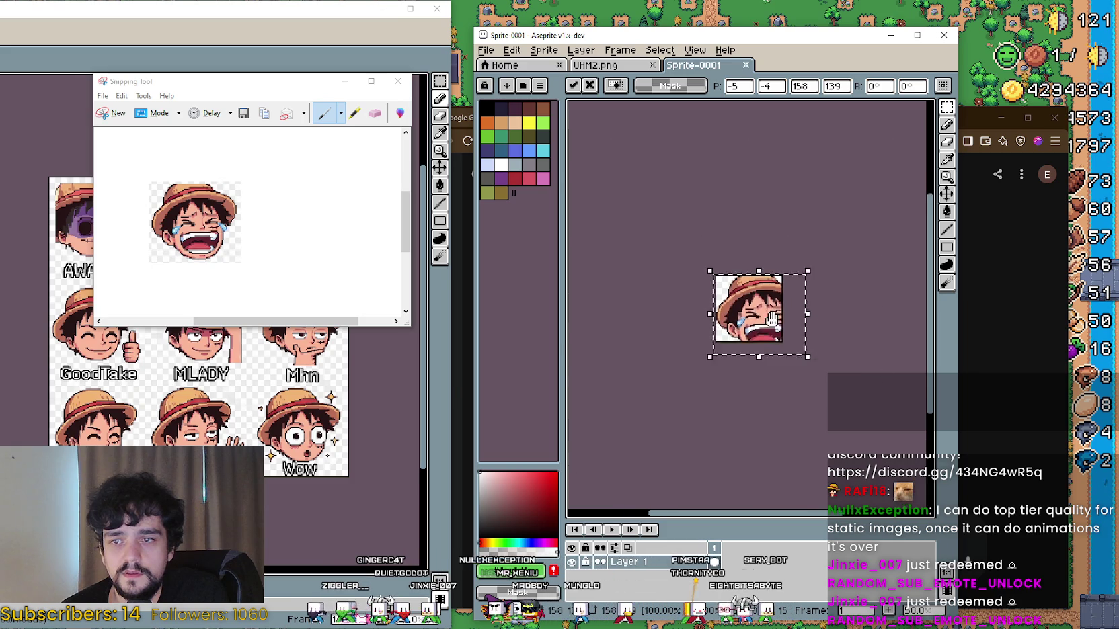
scroll(770, 313, "up", 1)
scroll(774, 322, "down", 1)
scroll(787, 350, "up", 1)
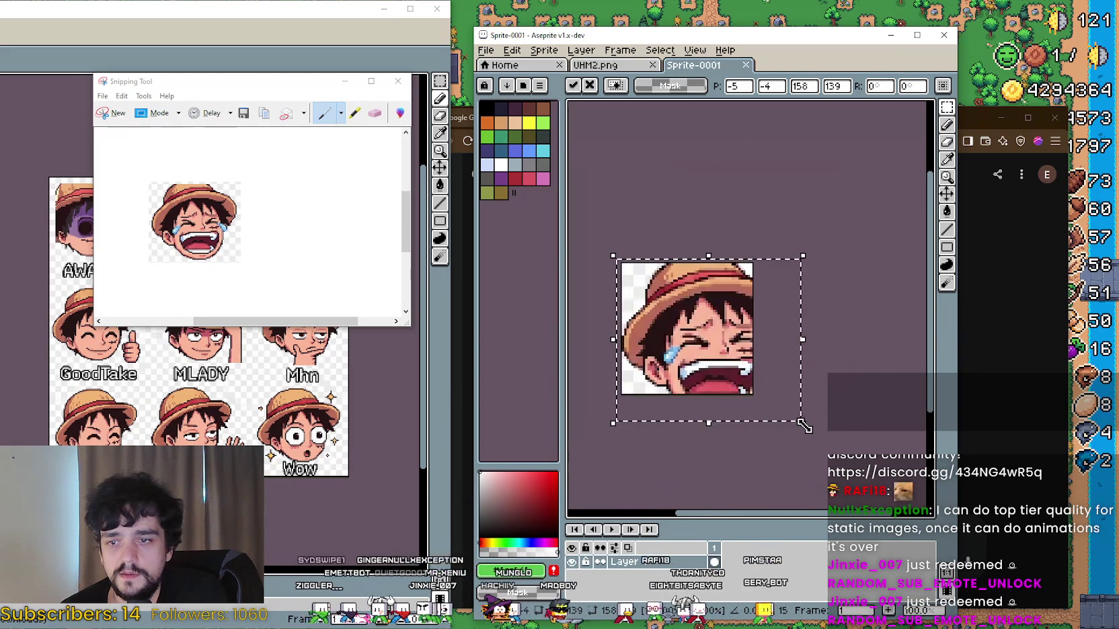
Step: Scale the pasted emote to 121×119 so it fills the 112-pixel canvas, then apply it
mouse_move(802, 424)
left_mouse_down()
mouse_move(759, 407)
mouse_move(803, 377)
mouse_move(788, 375)
mouse_move(799, 380)
left_mouse_up()
scroll(787, 393, "up", 3)
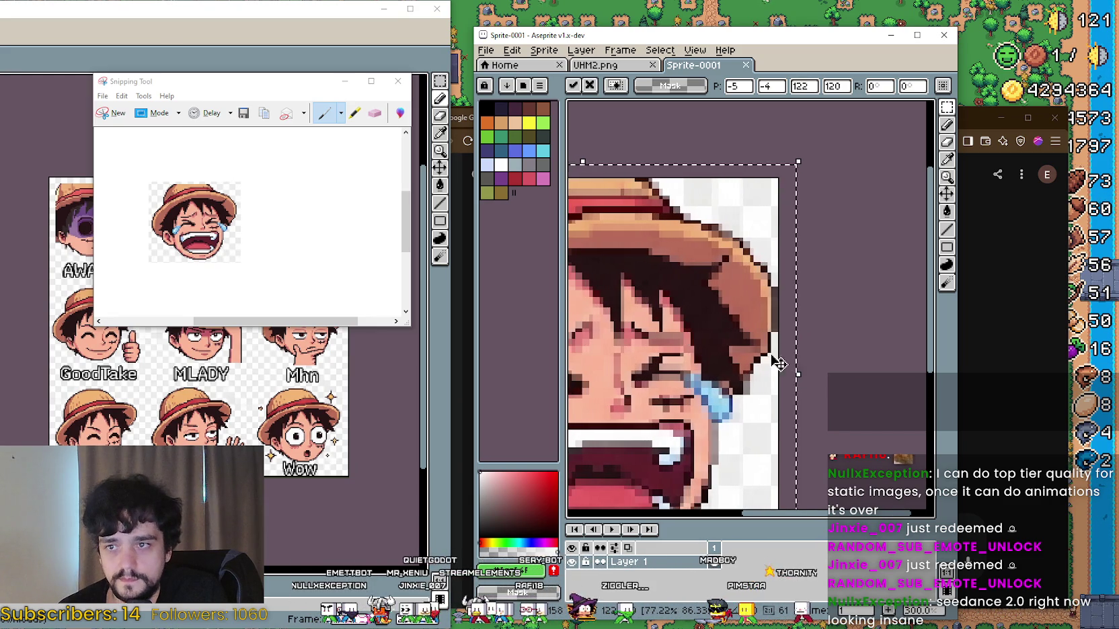
scroll(767, 360, "down", 1)
scroll(677, 294, "left", 2)
scroll(677, 294, "up", 1)
mouse_move(724, 260)
left_mouse_down()
mouse_move(707, 242)
mouse_move(697, 252)
left_mouse_up()
scroll(699, 255, "down", 1)
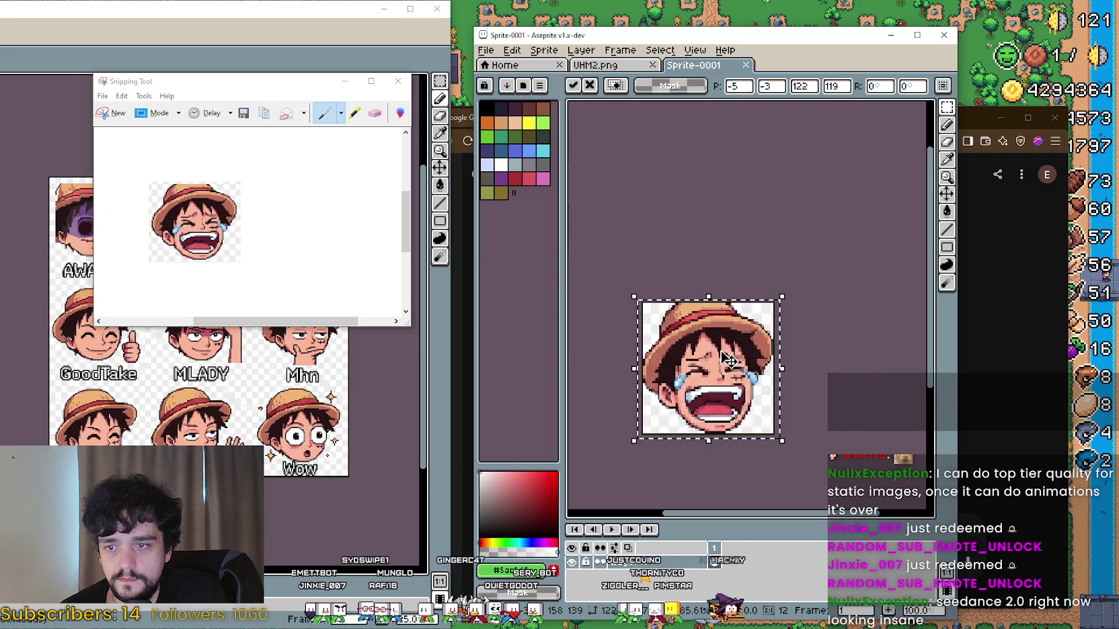
scroll(615, 323, "up", 3)
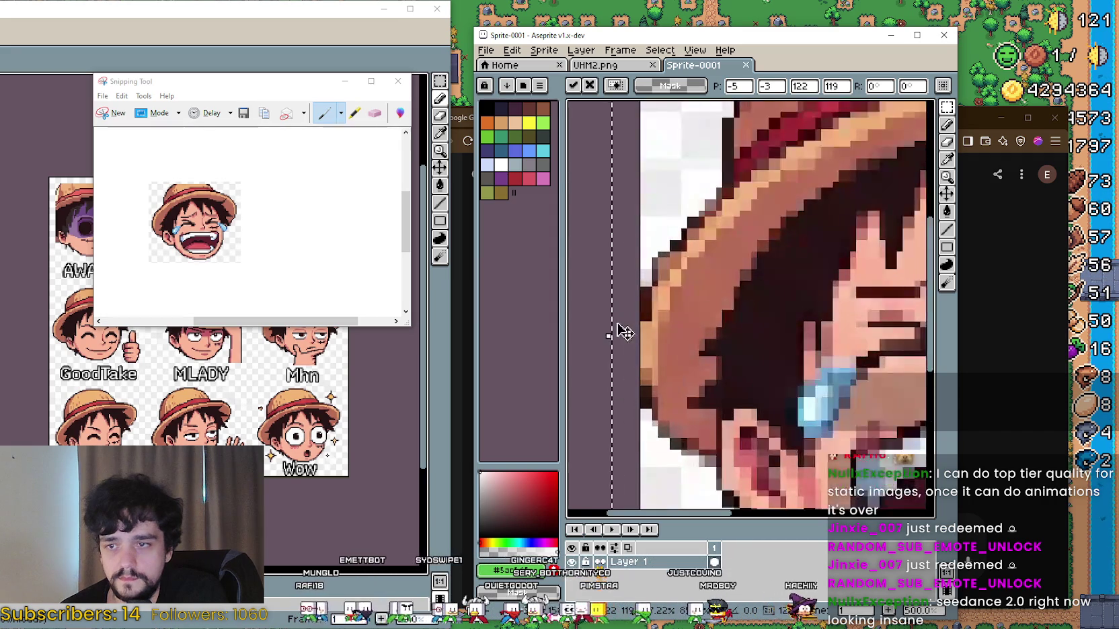
left_click_drag(615, 332, 626, 332)
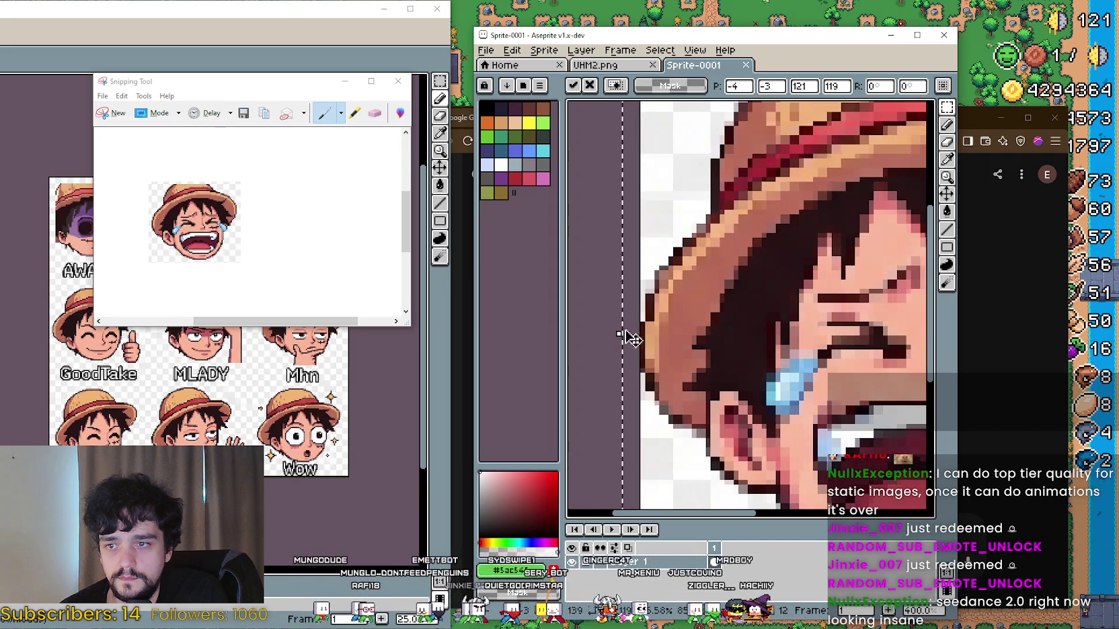
scroll(703, 333, "down", 3)
scroll(703, 333, "up", 1)
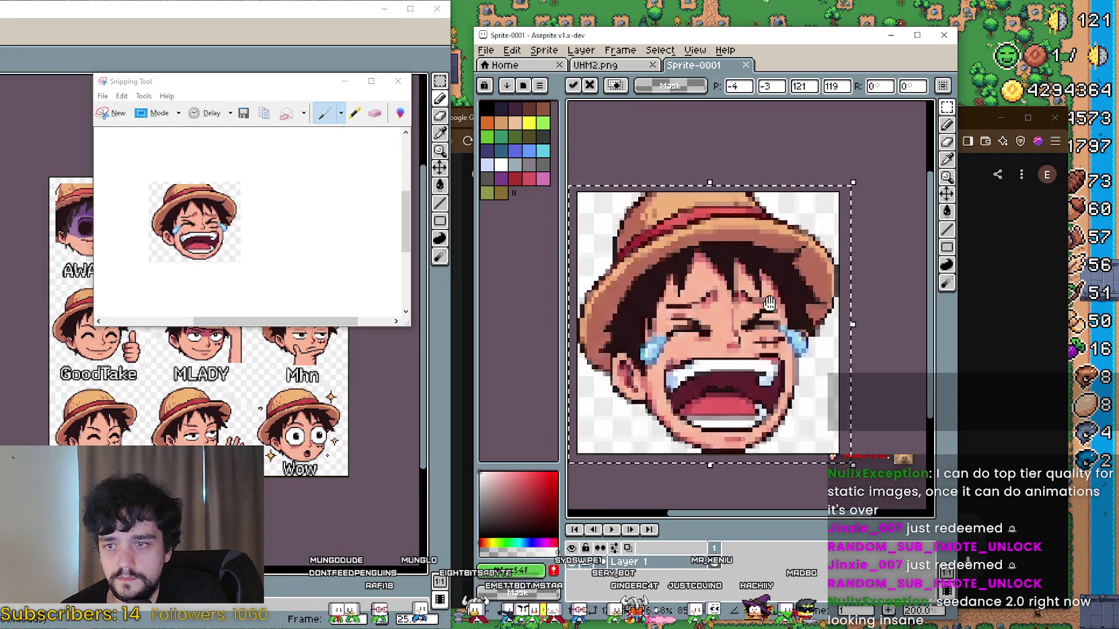
scroll(857, 336, "down", 1)
key("Return")
scroll(851, 350, "down", 1)
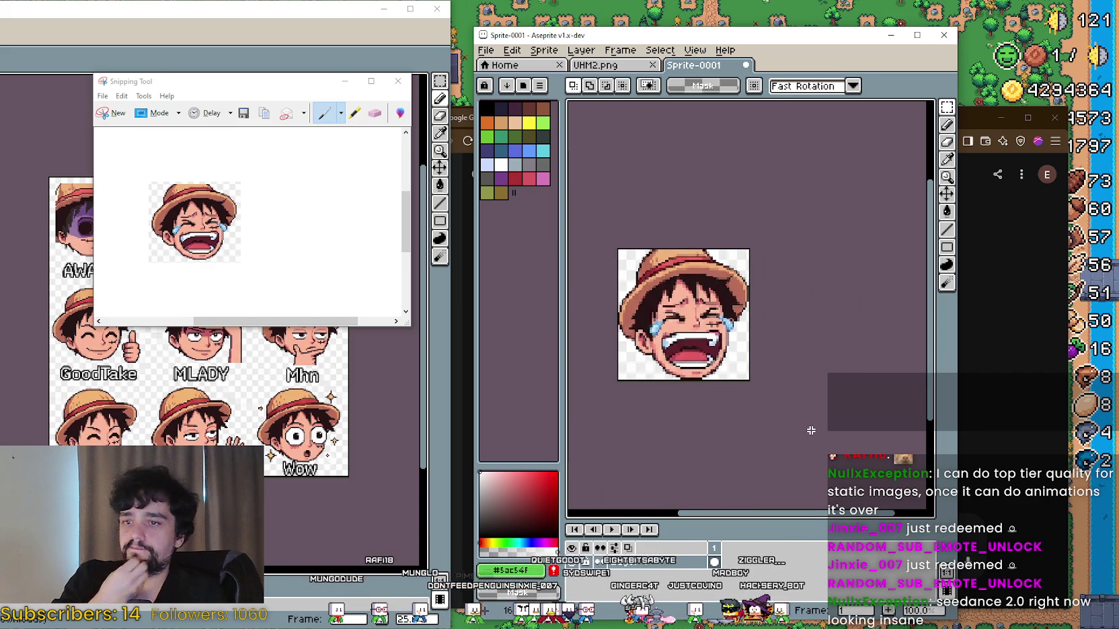
Step: Clear the leftover white pixels along the right edge, bottom and bottom-left
scroll(811, 430, "down", 2)
scroll(765, 345, "up", 5)
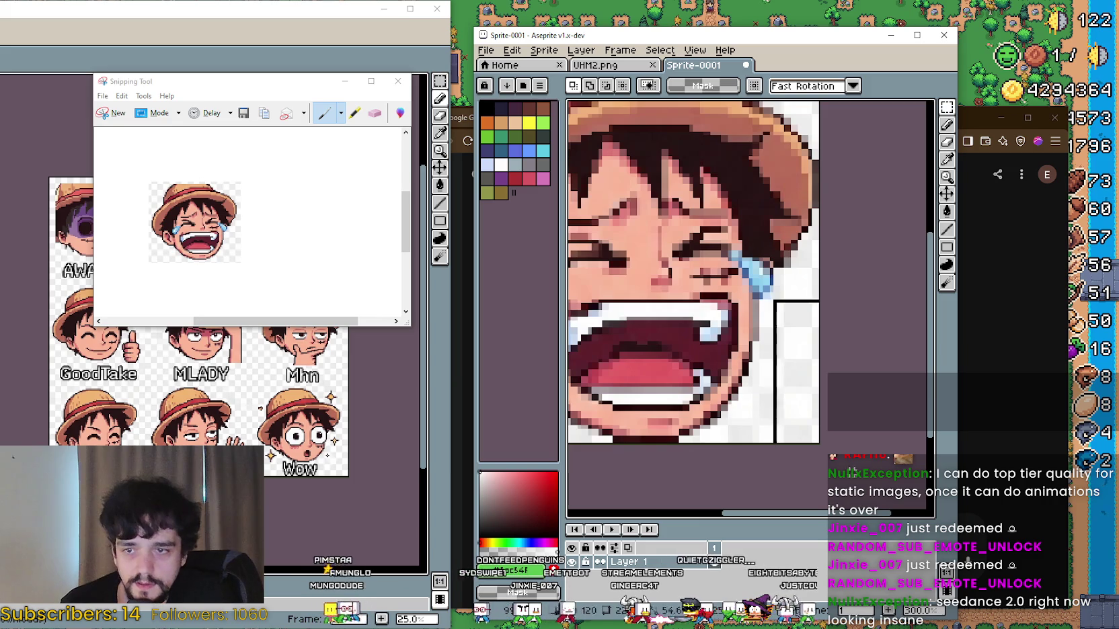
left_click_drag(792, 380, 795, 396)
mouse_move(800, 445)
left_mouse_down()
mouse_move(766, 363)
mouse_move(757, 301)
left_mouse_up()
key("Delete")
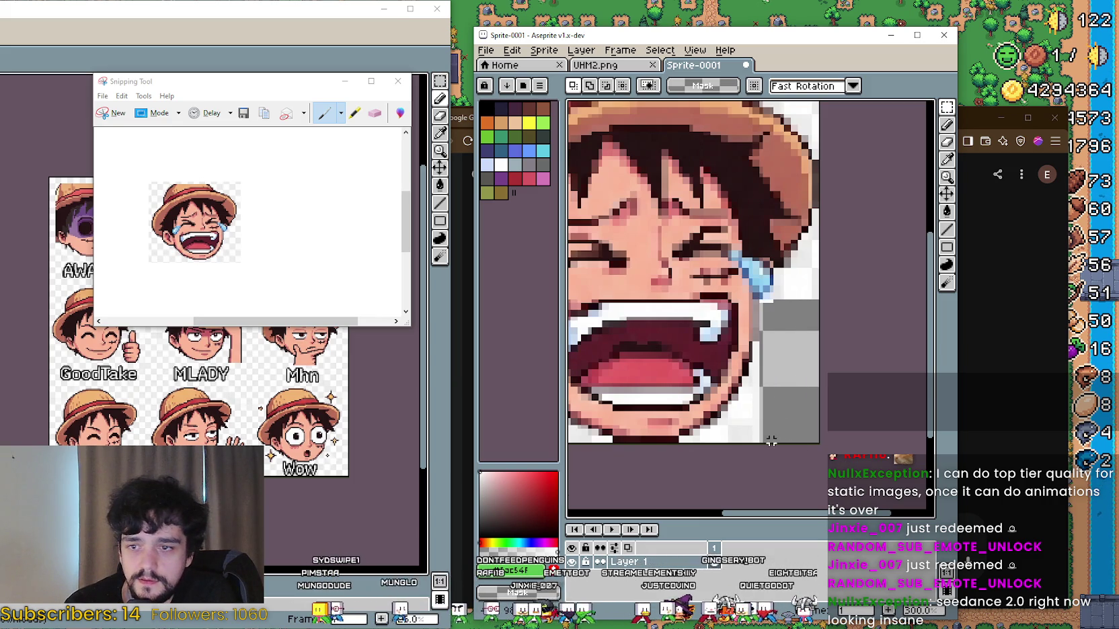
scroll(729, 431, "down", 1)
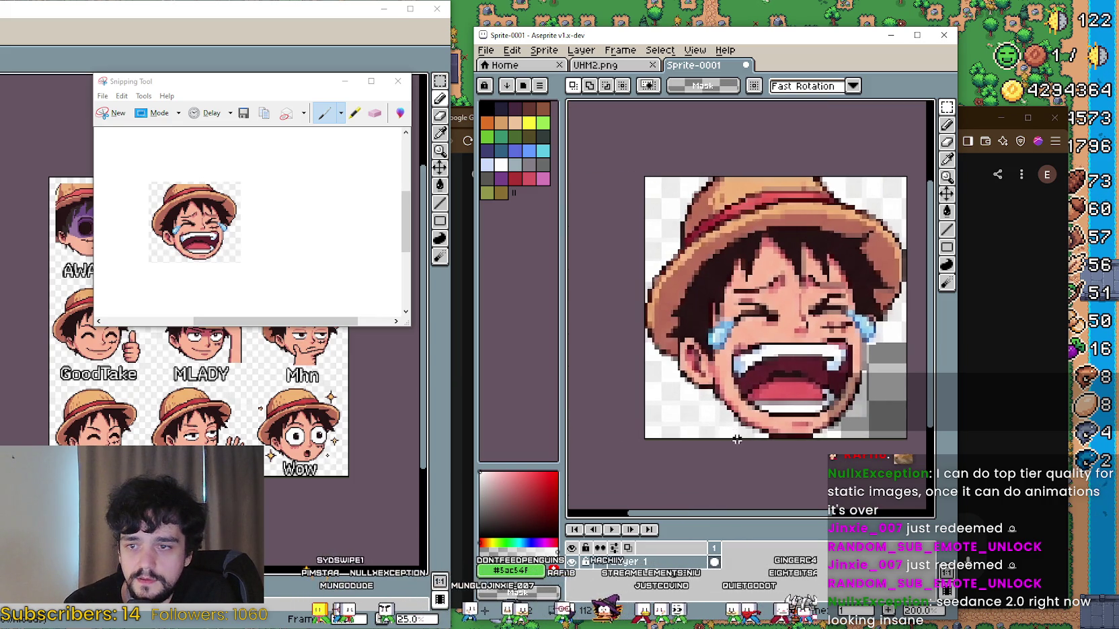
key("Delete")
left_click_drag(675, 404, 714, 385)
key("Delete")
Step: Erase the white pixels along the left edge and at the top-left and top-right
mouse_move(636, 365)
left_mouse_down()
mouse_move(669, 374)
mouse_move(663, 352)
left_mouse_up()
left_click_drag(646, 215, 662, 180)
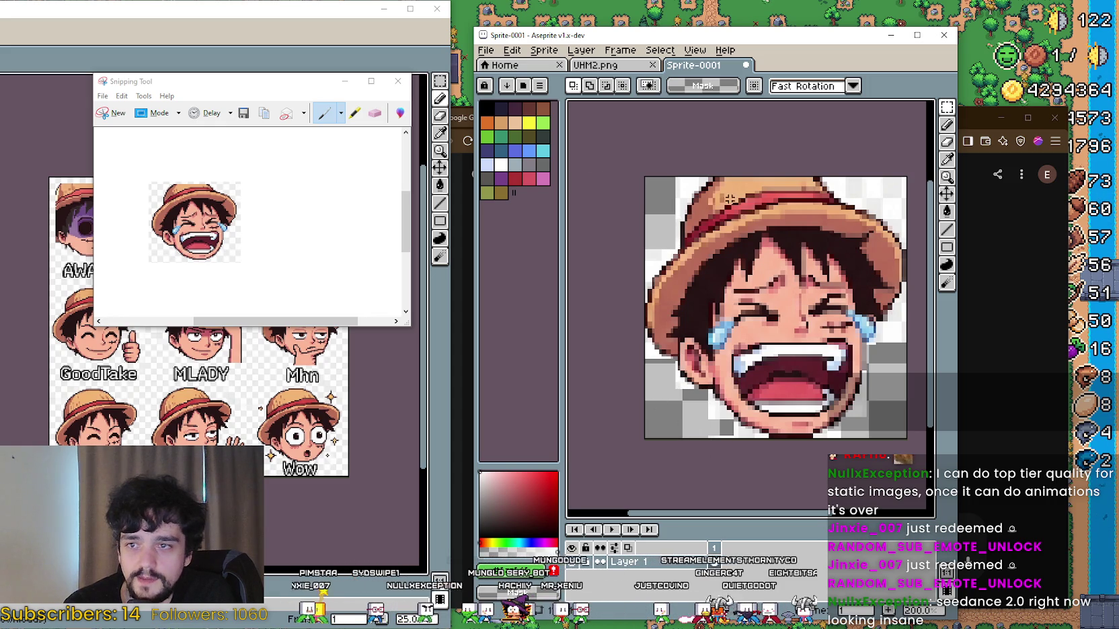
left_click_drag(663, 263, 674, 221)
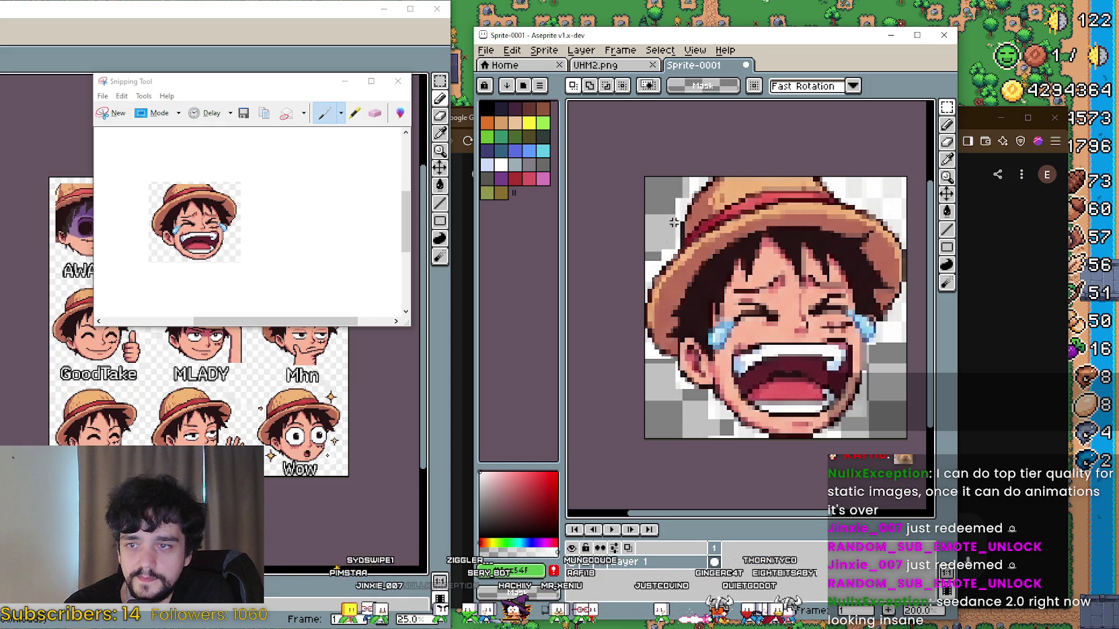
left_click_drag(858, 204, 851, 166)
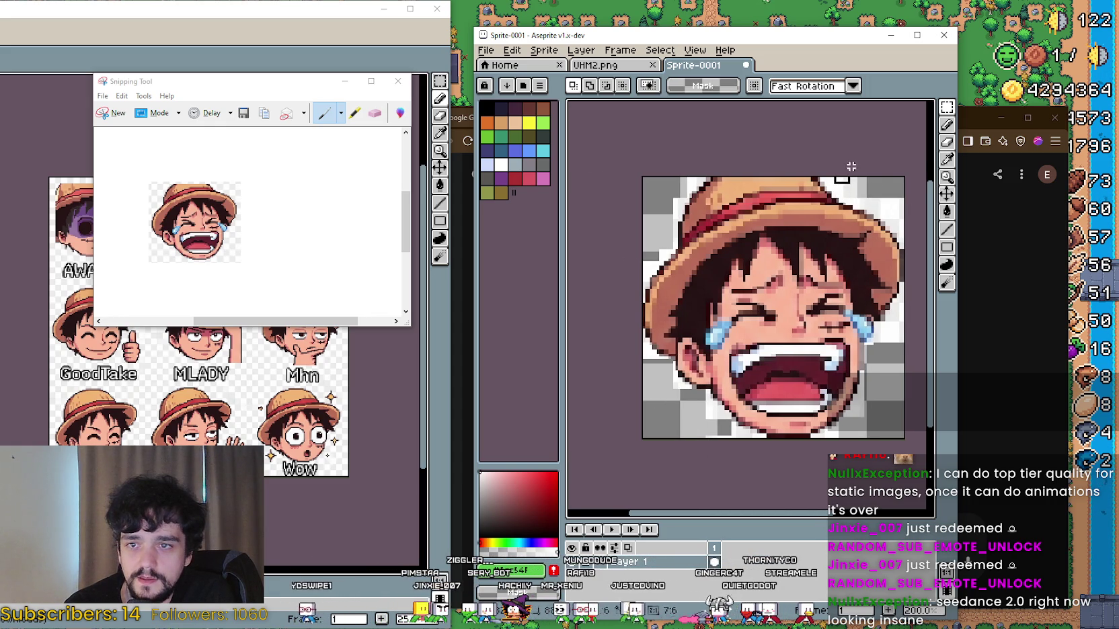
scroll(881, 213, "right", 1)
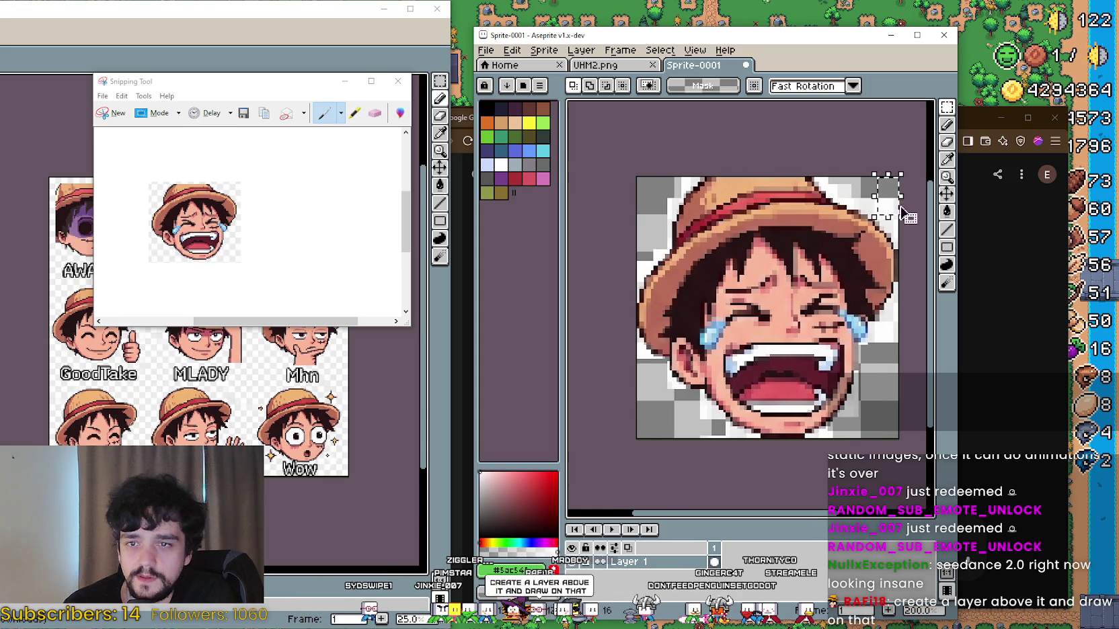
scroll(888, 223, "right", 1)
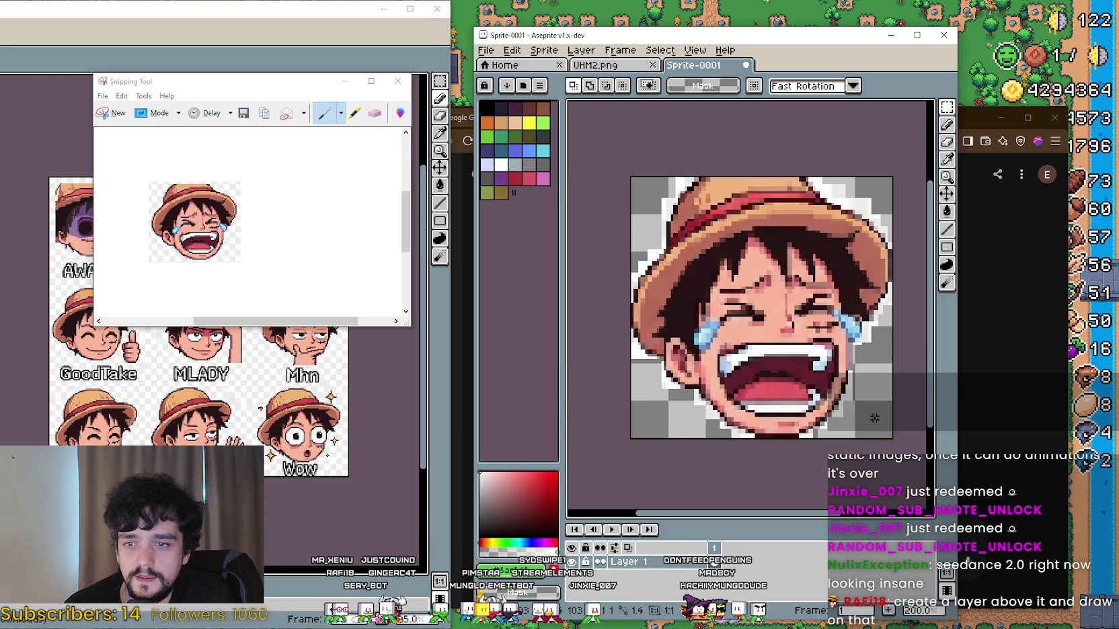
scroll(870, 417, "down", 2)
left_click_drag(913, 418, 717, 348)
Step: Recentre the sprite in view and close Snipping Tool without saving the snip
scroll(714, 347, "down", 1)
scroll(732, 363, "down", 2)
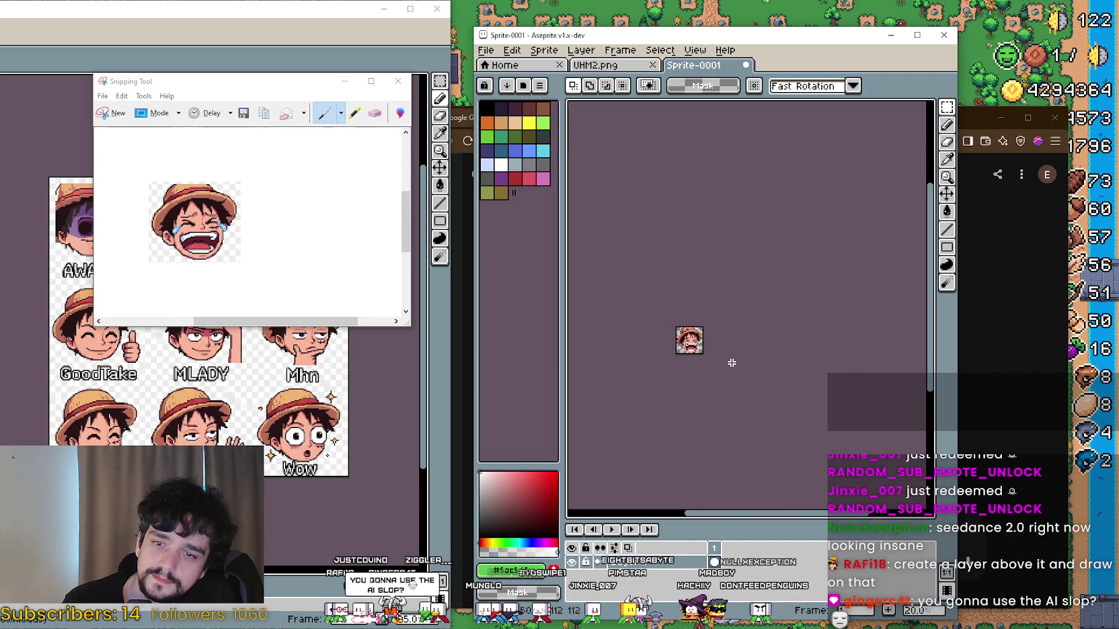
scroll(727, 357, "up", 3)
scroll(678, 341, "up", 2)
left_click_drag(731, 336, 627, 254)
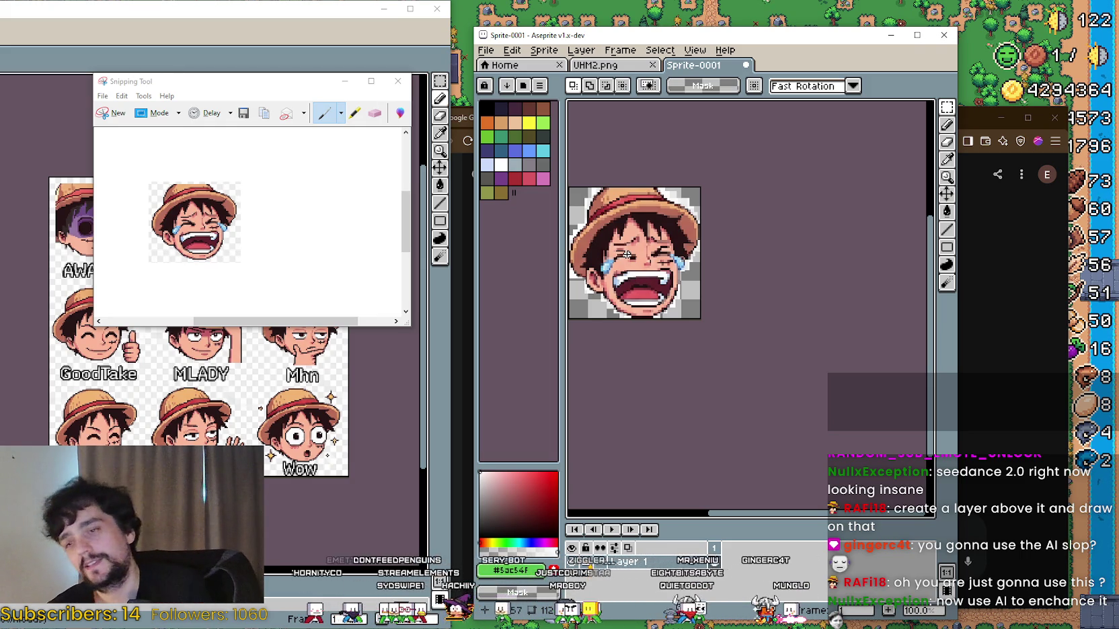
left_click(399, 81)
left_click(303, 213)
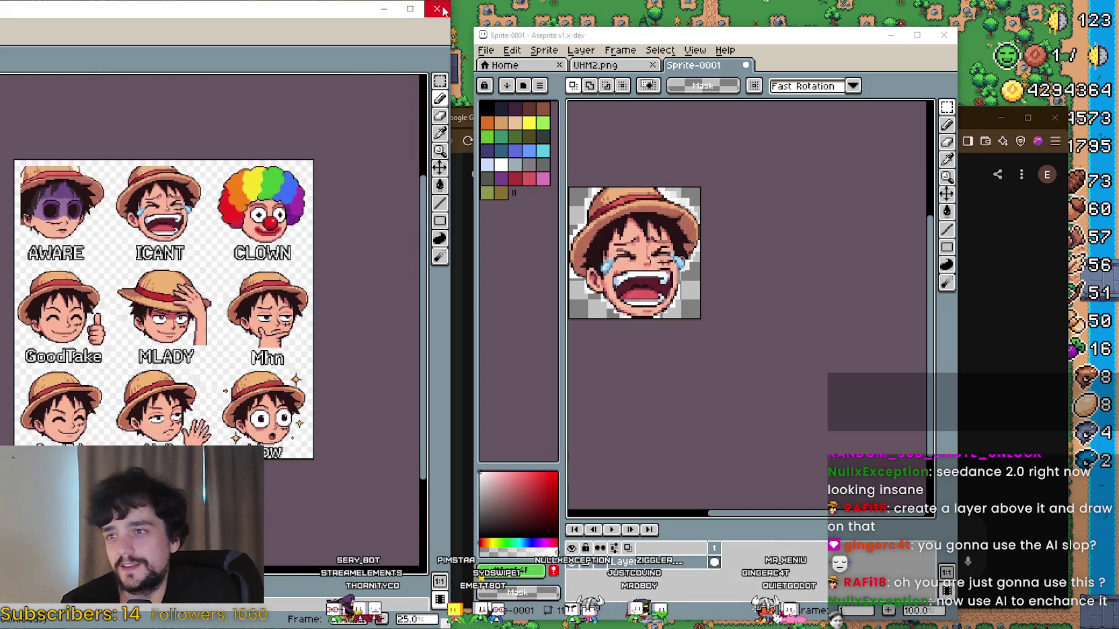
Step: Send Gemini 'Can you also make some of the top emotes in Betterttv, in this style, like Pog, etc'
left_click(437, 8)
left_click_drag(970, 114, 882, 109)
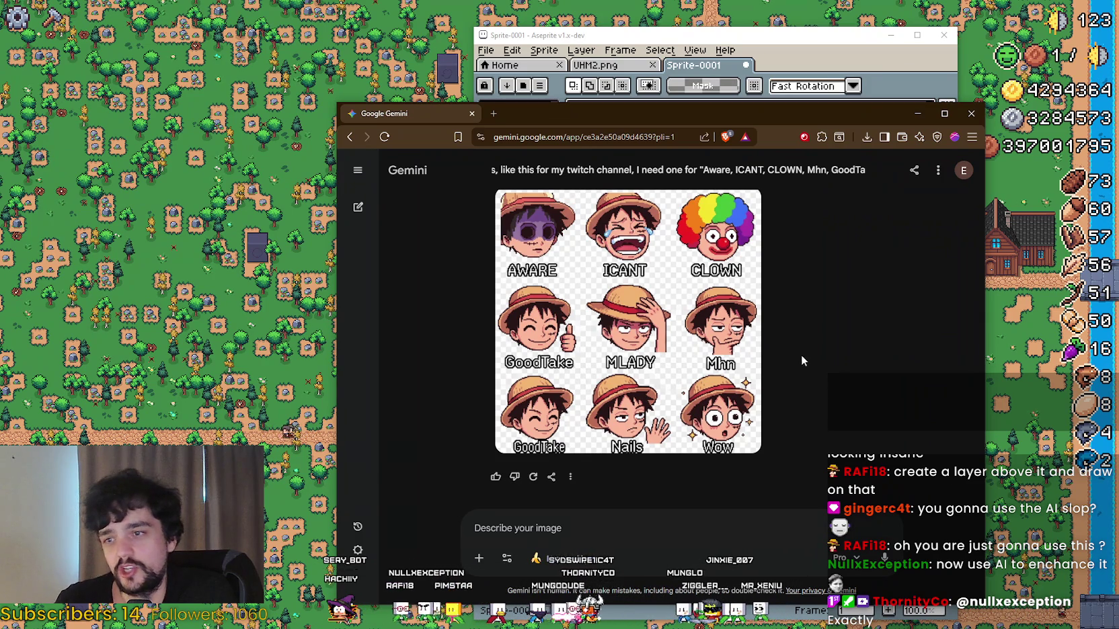
left_click(621, 516)
type("Can you also make so")
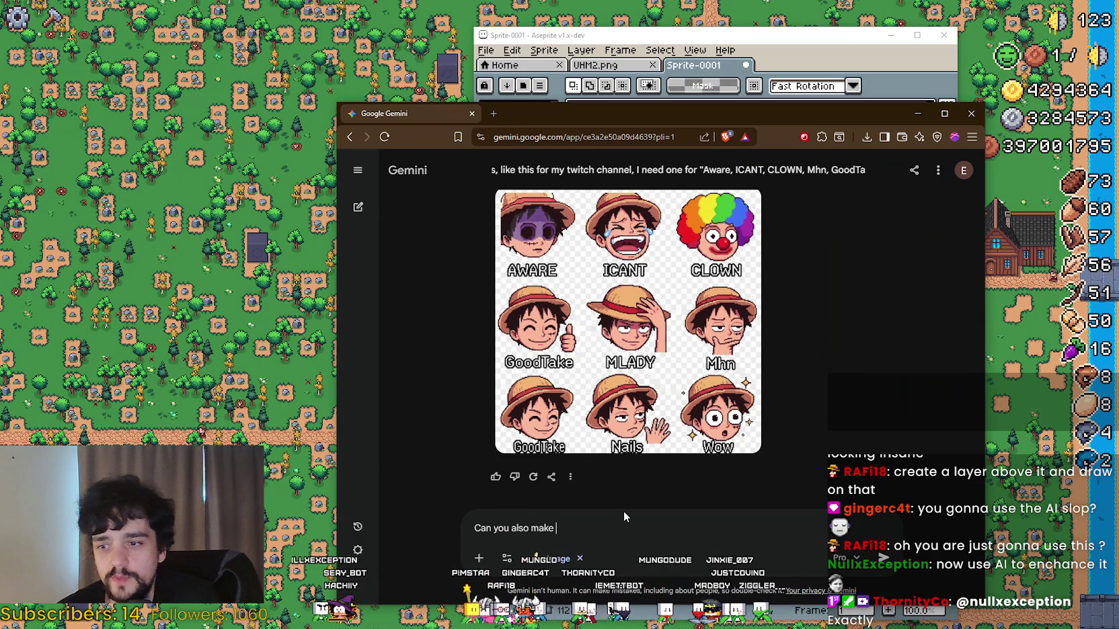
type("me of ")
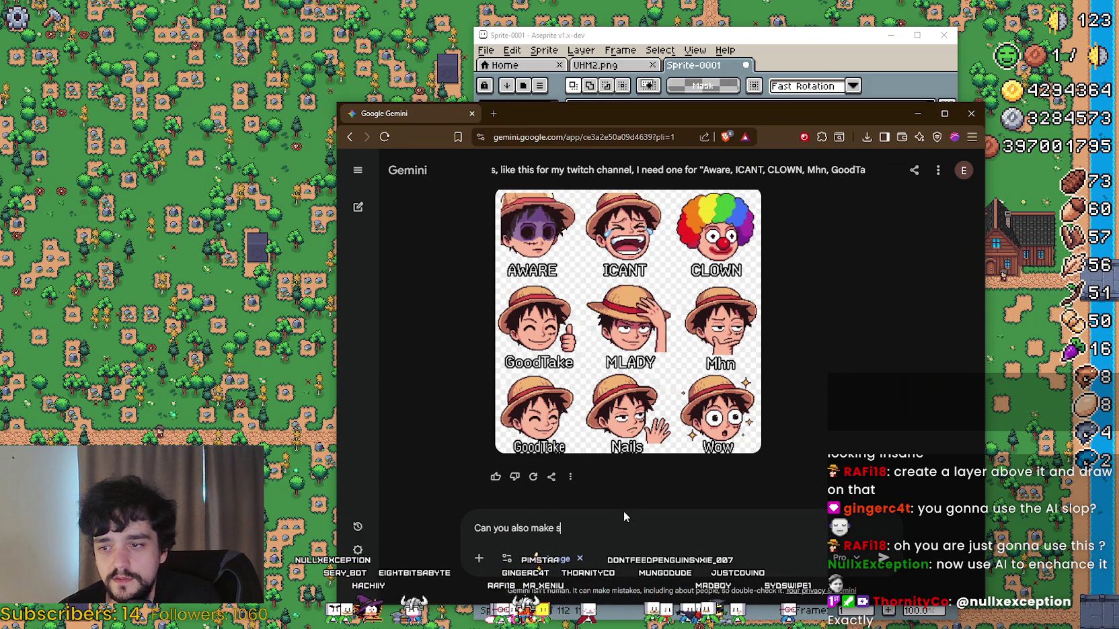
type("the top mo")
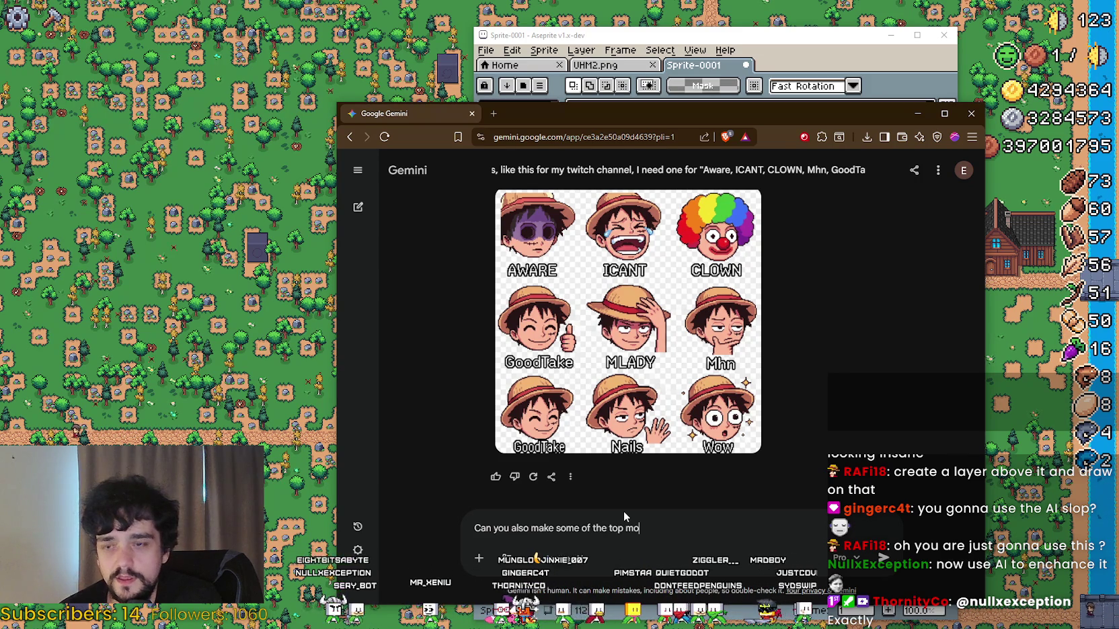
key("BackSpace")
key("BackSpace")
type("ones")
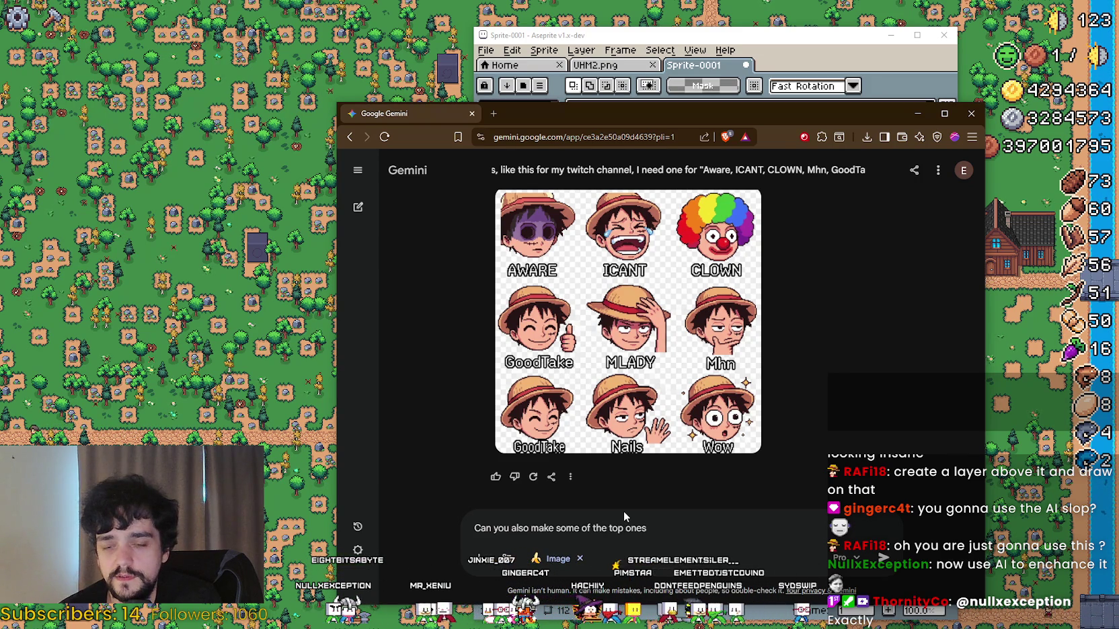
key("BackSpace")
key("BackSpace")
key("BackSpace")
type("emotes i")
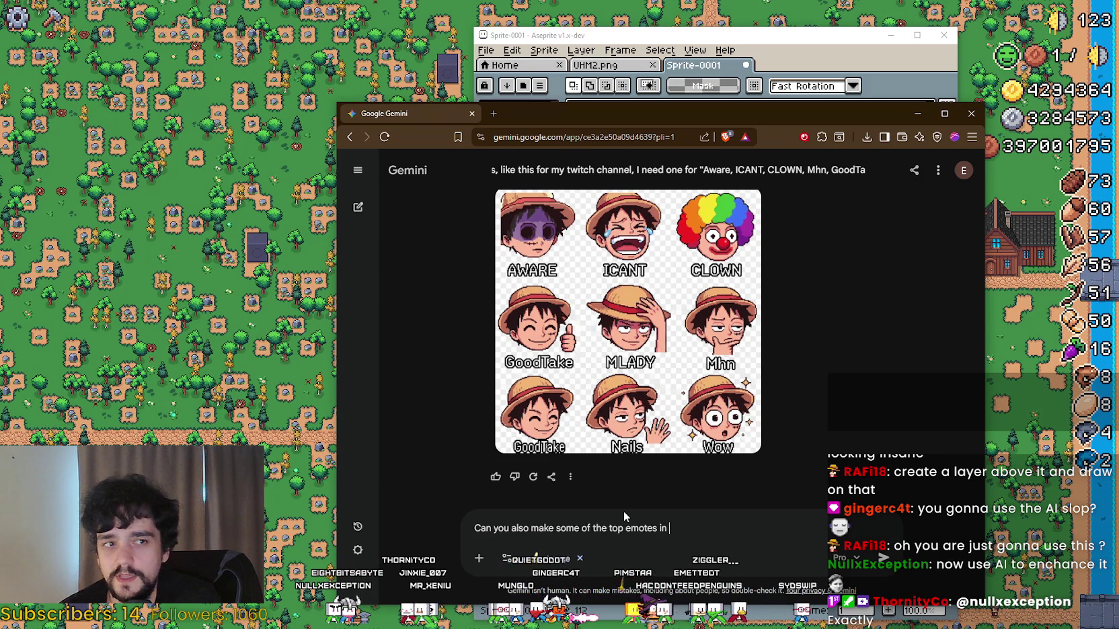
type("n")
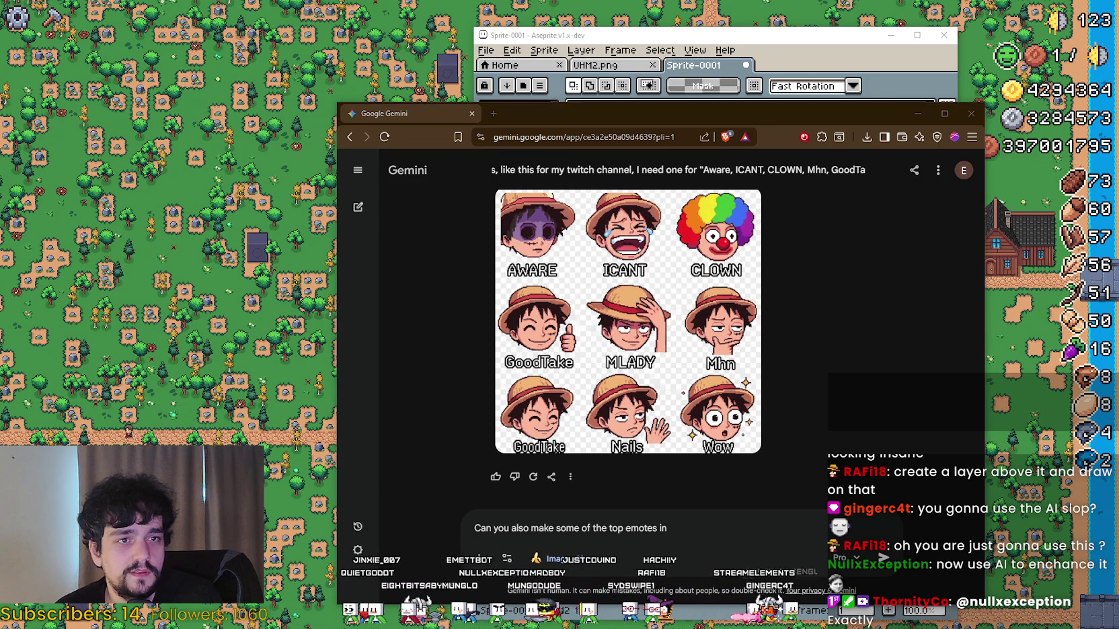
left_click(698, 535)
type("Betterttv, in this style")
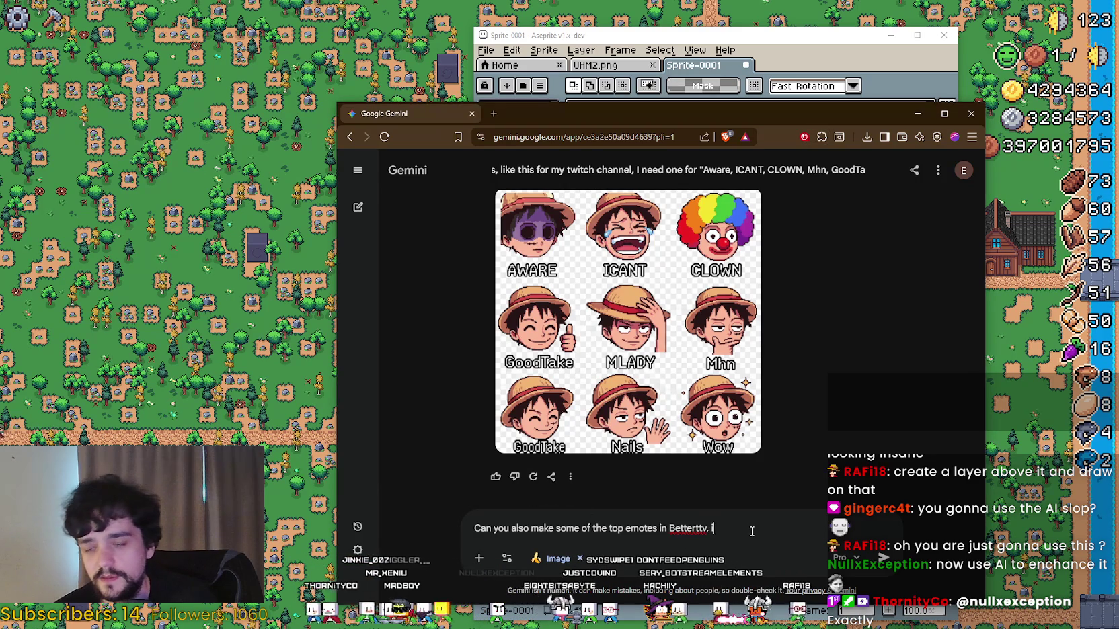
type(".")
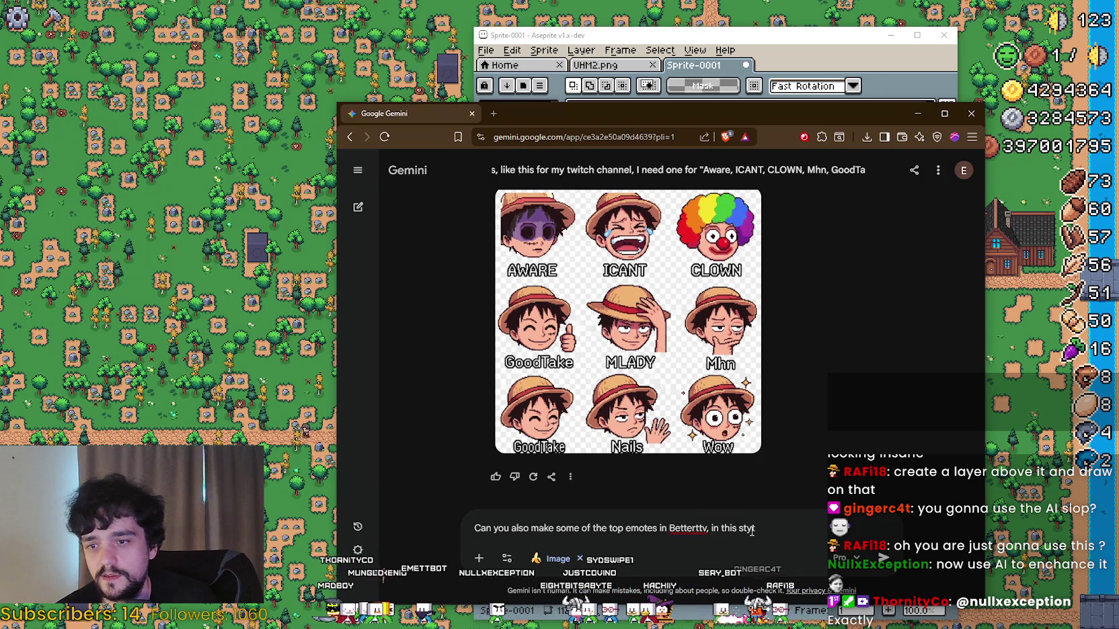
key("BackSpace")
type(", Iike Pog, etc")
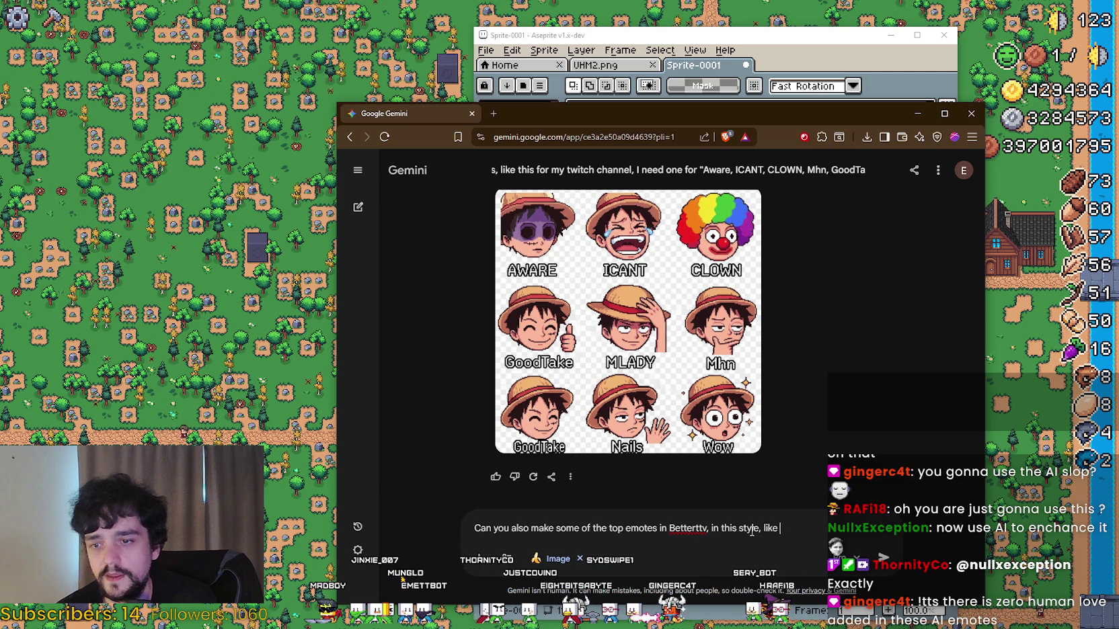
key("Return")
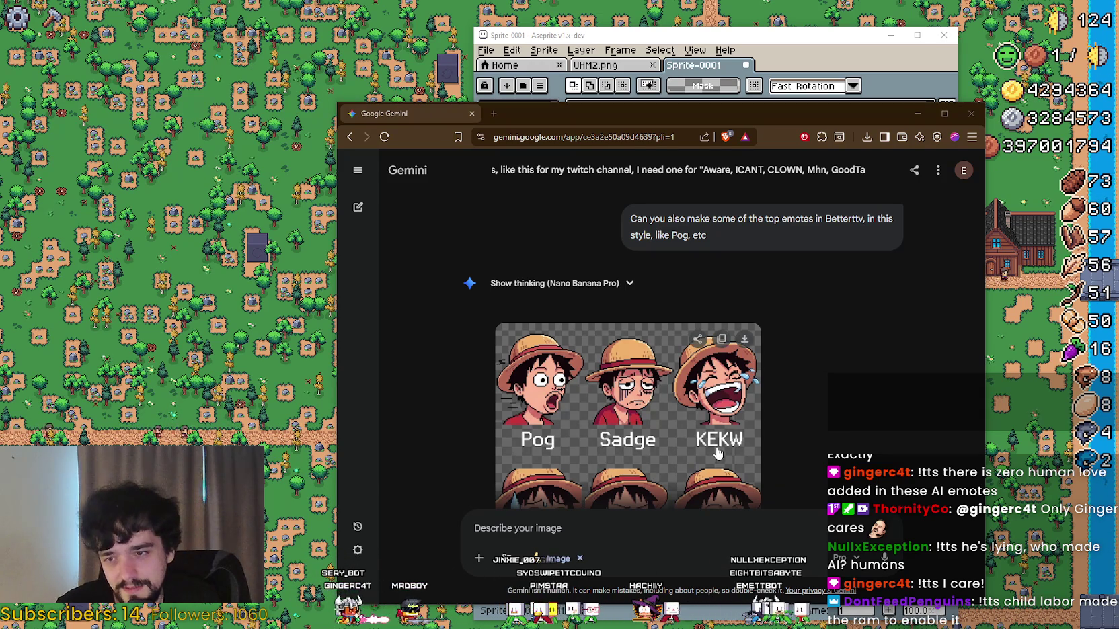
Step: Download the six-emote sheet to Downloads as Gemini_Generated_Image_t3n3p6t3n3p6t3n3.png
scroll(724, 392, "down", 2)
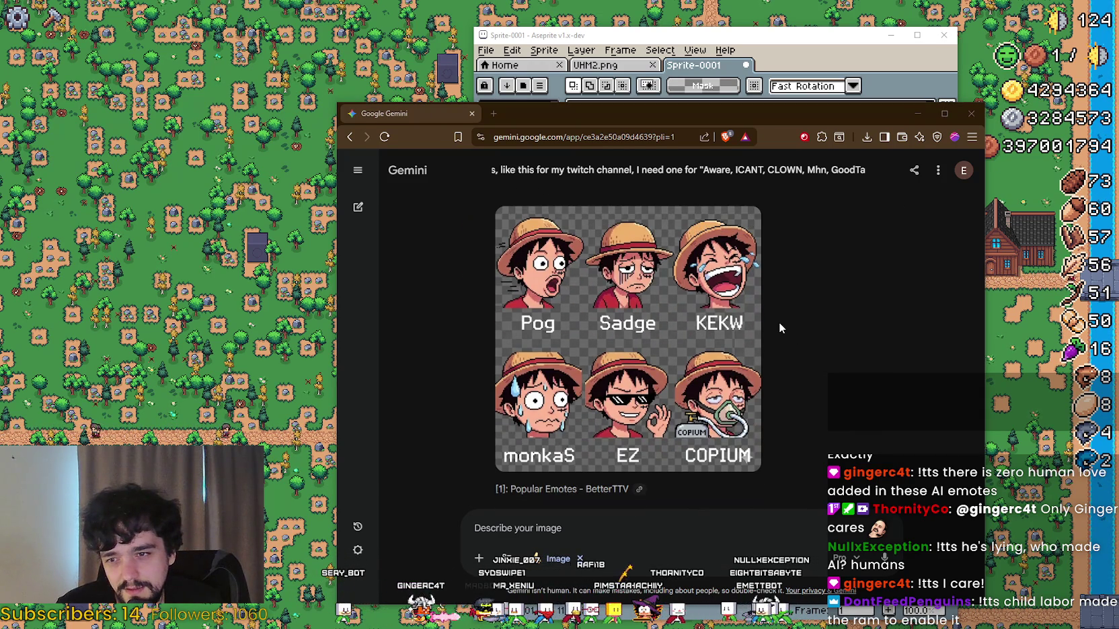
mouse_move(743, 403)
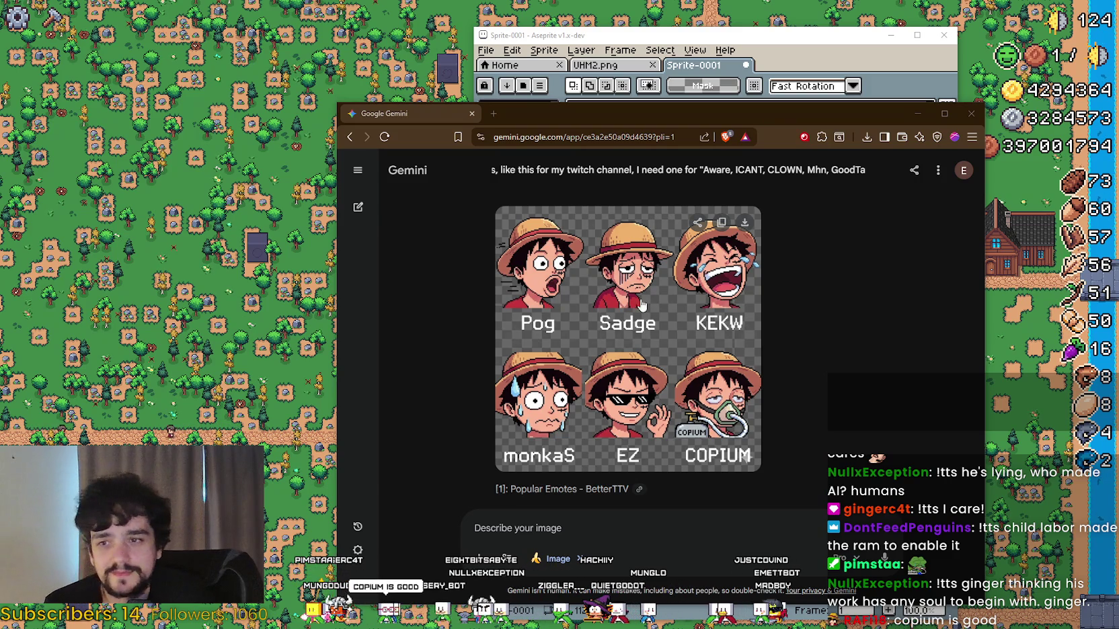
left_click(744, 222)
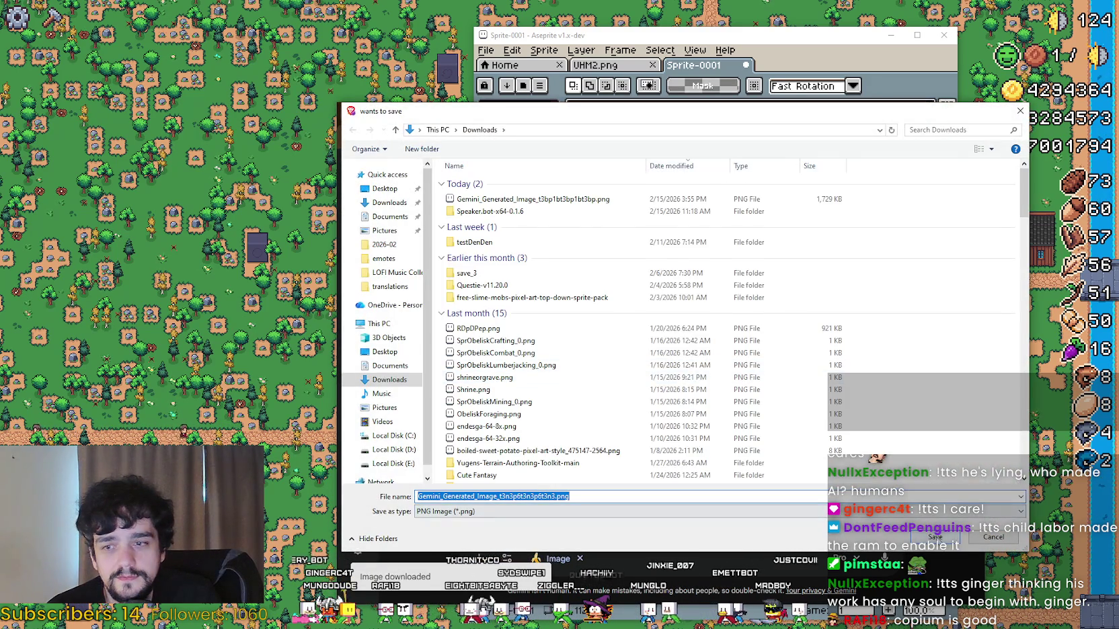
key("Return")
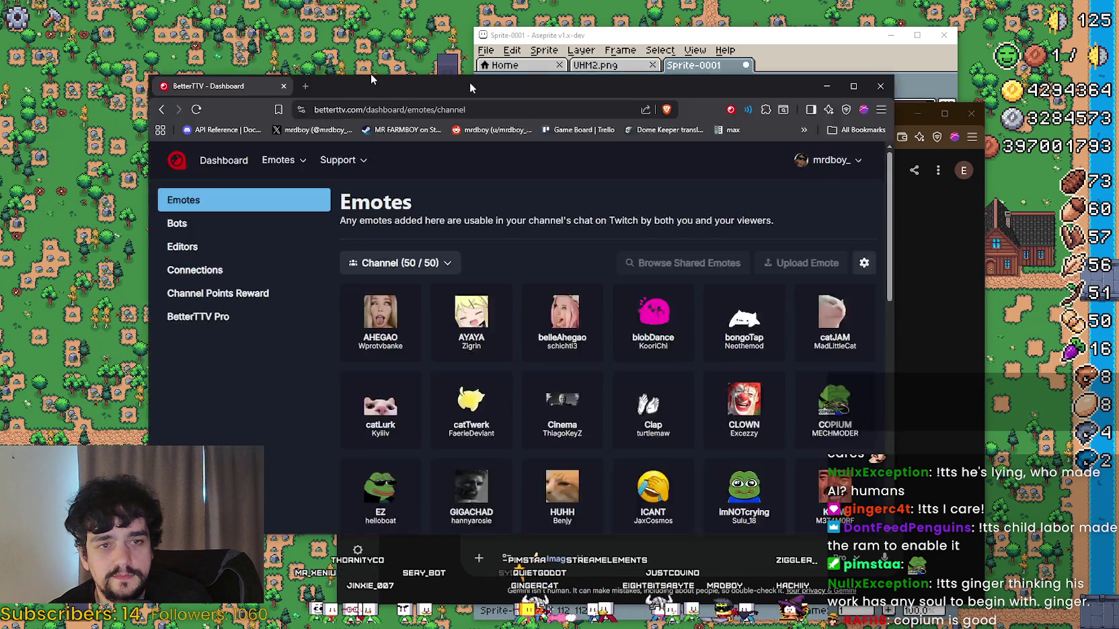
left_click_drag(370, 74, 154, 42)
Step: Start the Gemini prompt 'Can you make AHEGAO, AYAYA, … JAM, HUHH' from the channel's emote list
left_click_drag(661, 103, 695, 89)
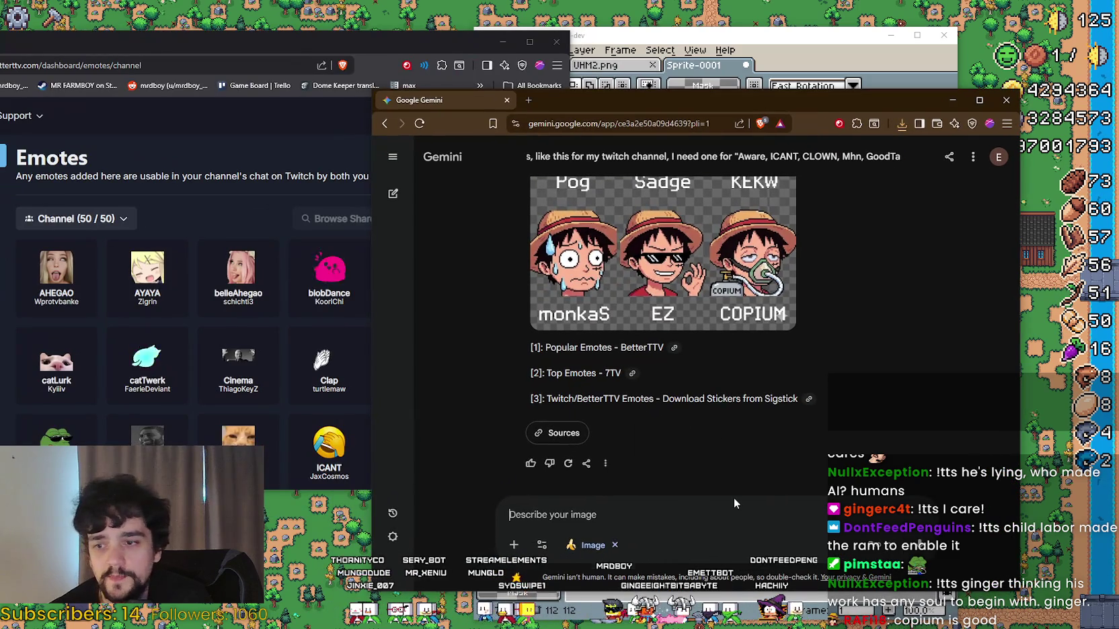
type("Can you make AHEGAO")
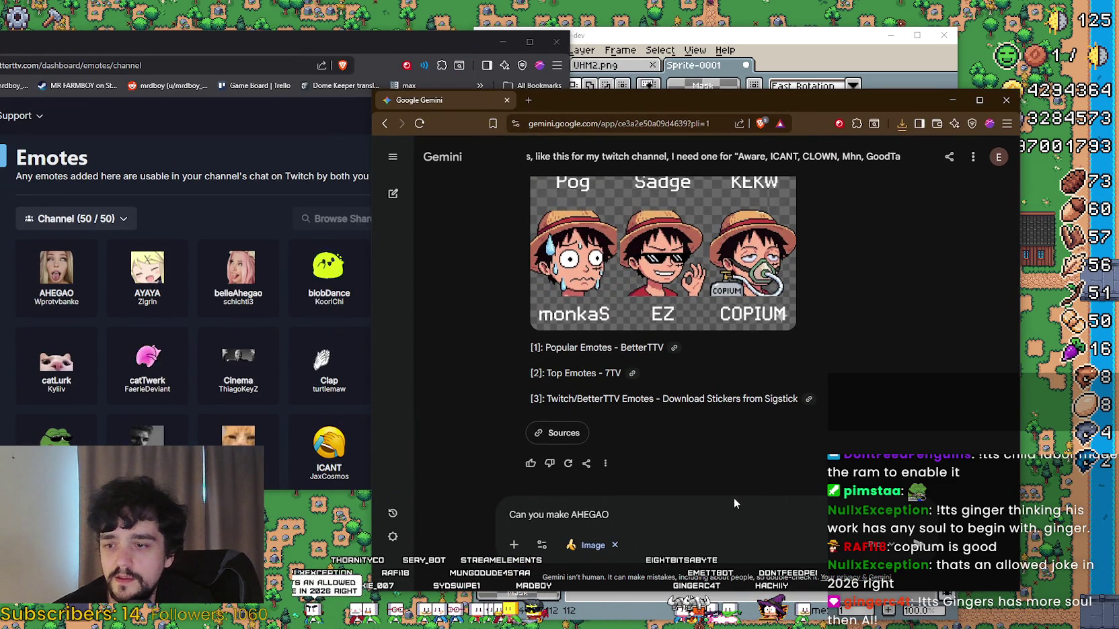
type(", AYAYA")
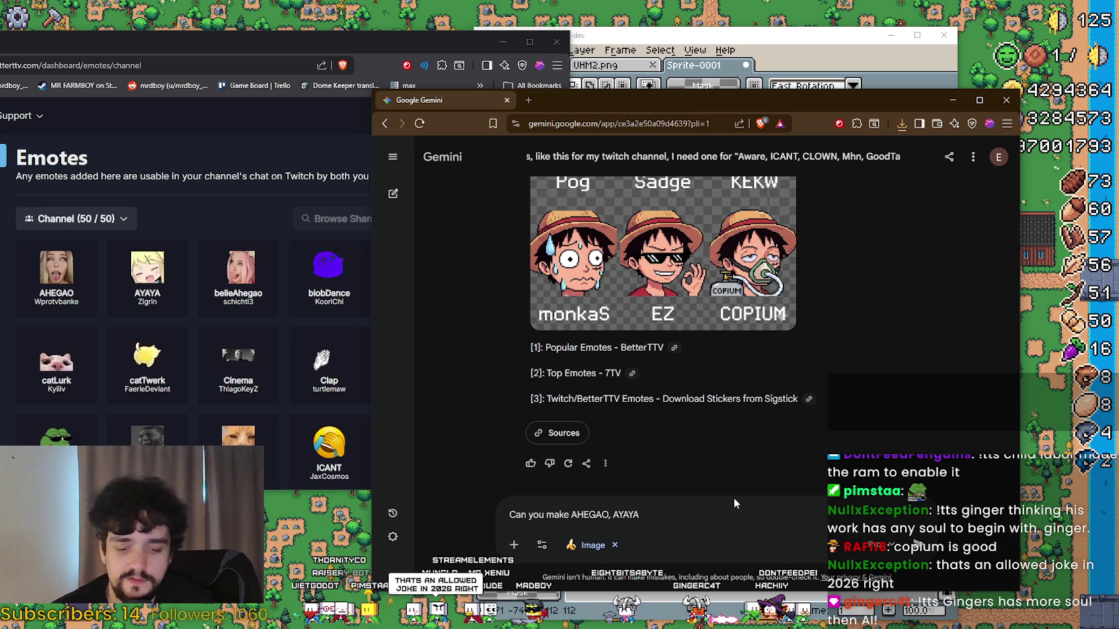
type(",")
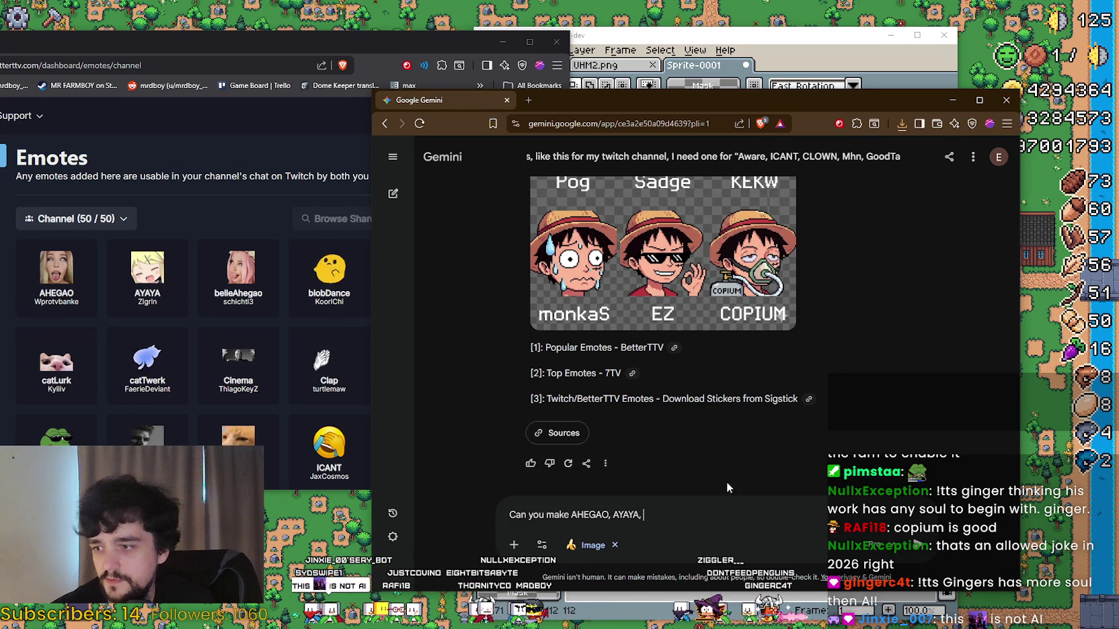
scroll(221, 284, "down", 2)
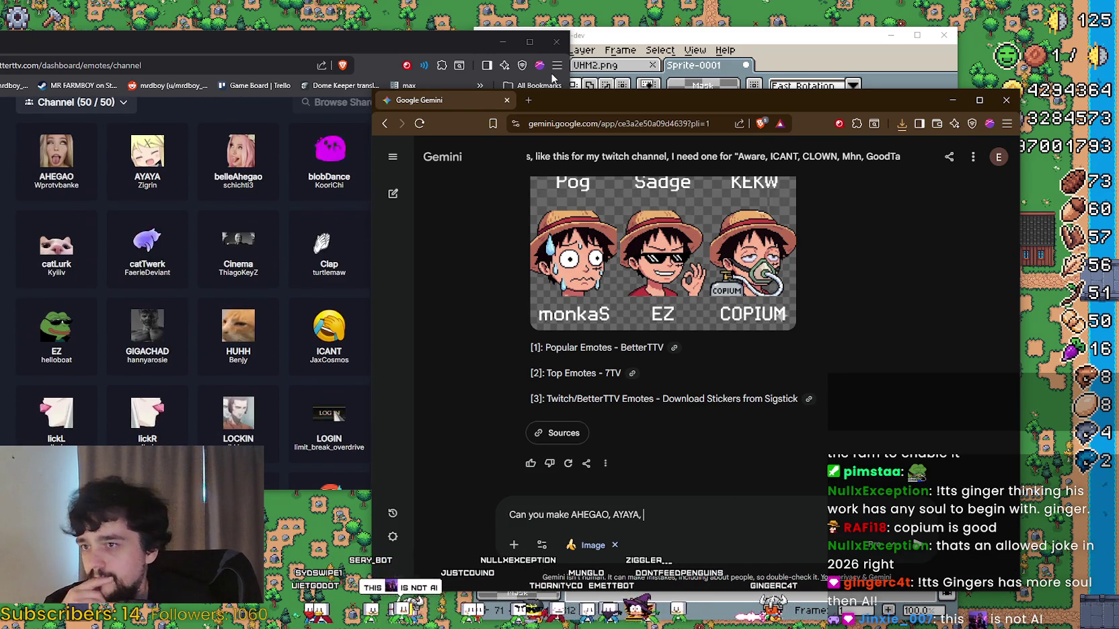
mouse_move(636, 98)
left_mouse_down()
mouse_move(851, 91)
mouse_move(832, 89)
left_mouse_up()
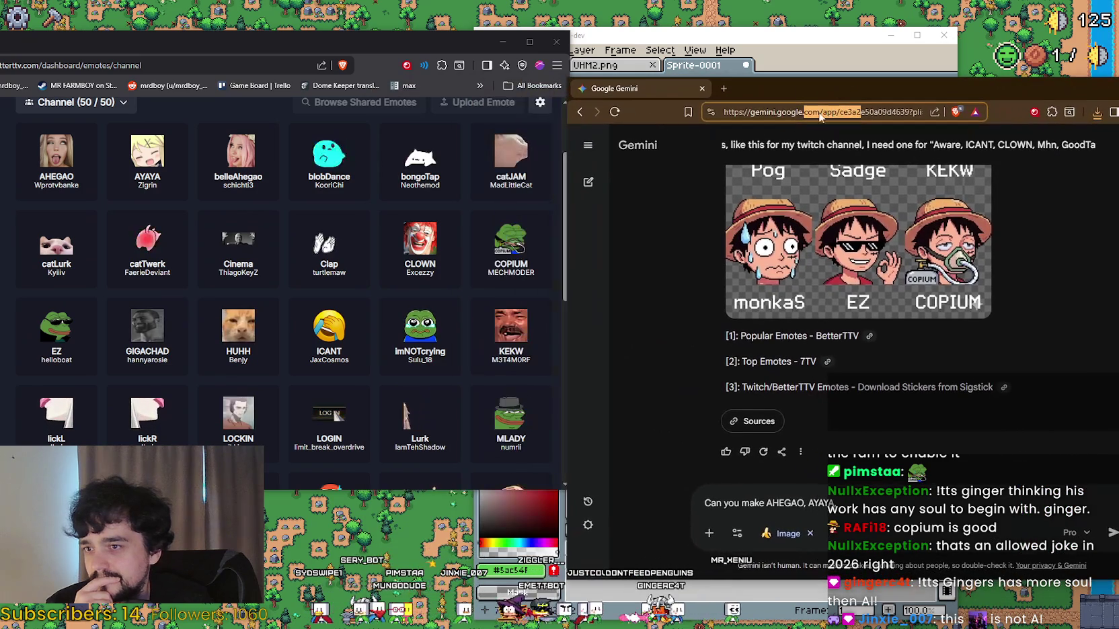
left_click(879, 515)
type("JAM,")
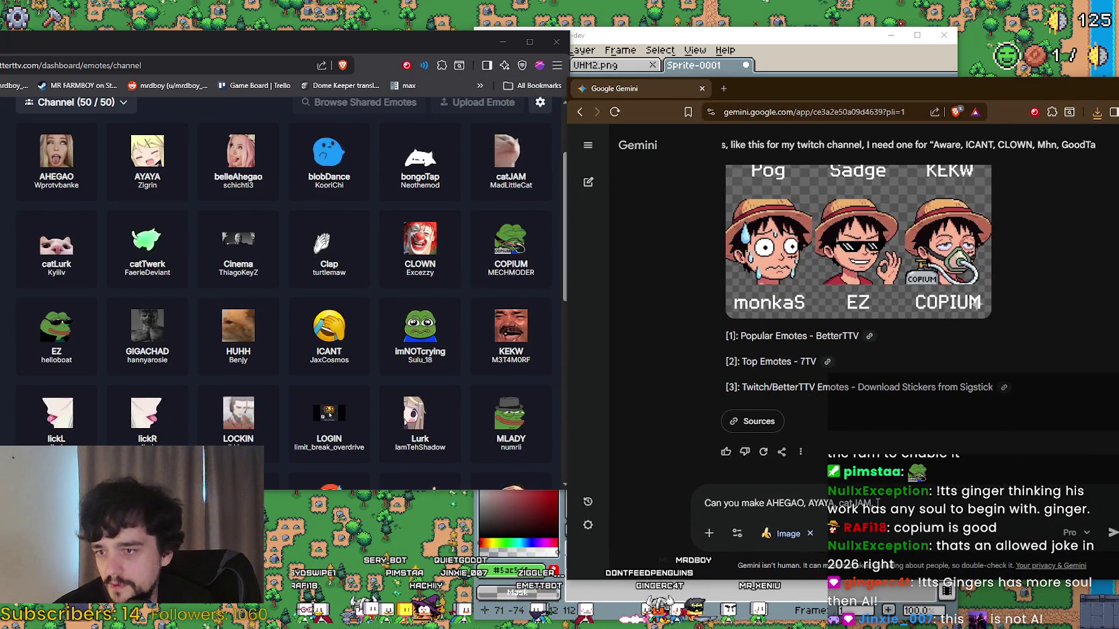
scroll(115, 294, "down", 1)
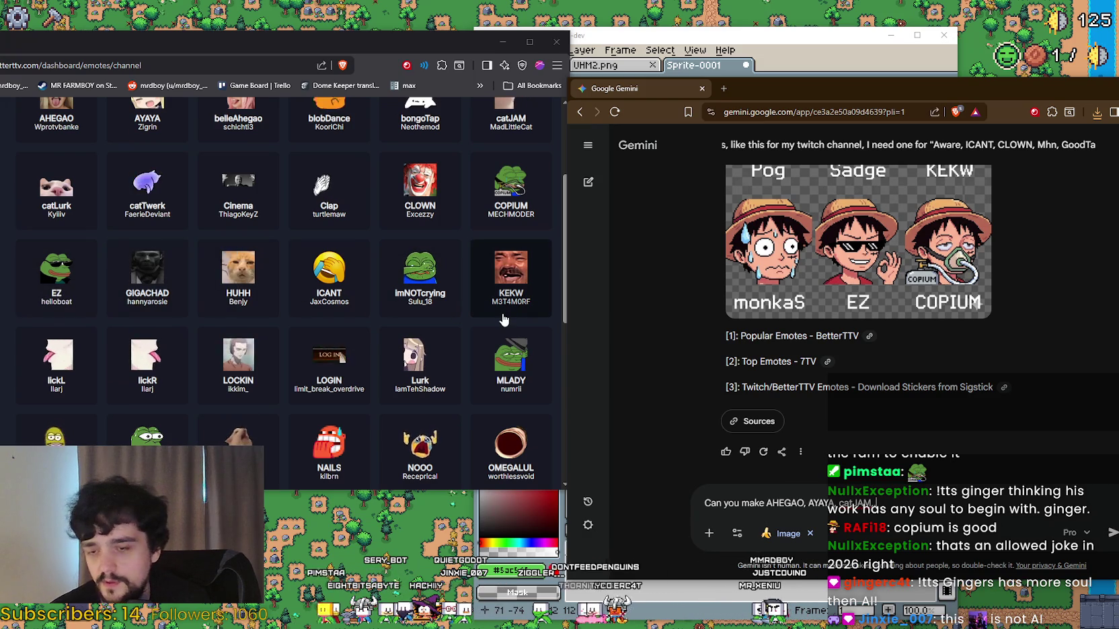
type("HUHH")
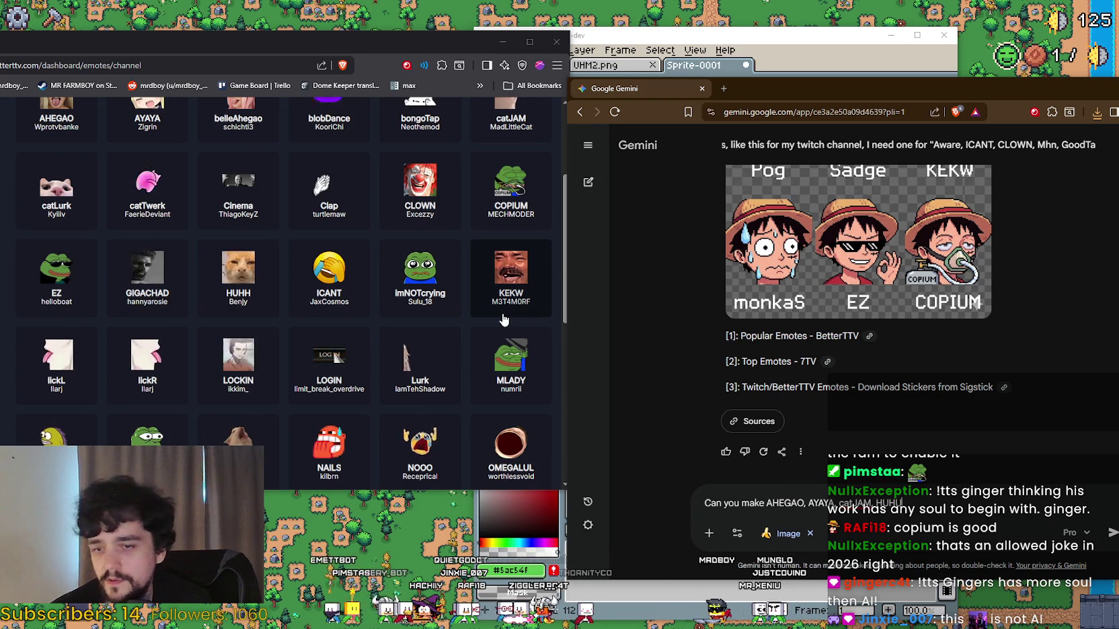
Step: Extend the draft with MYAA, OOOO and further channel emote names up to PepePls
scroll(66, 405, "up", 1)
scroll(66, 404, "down", 1)
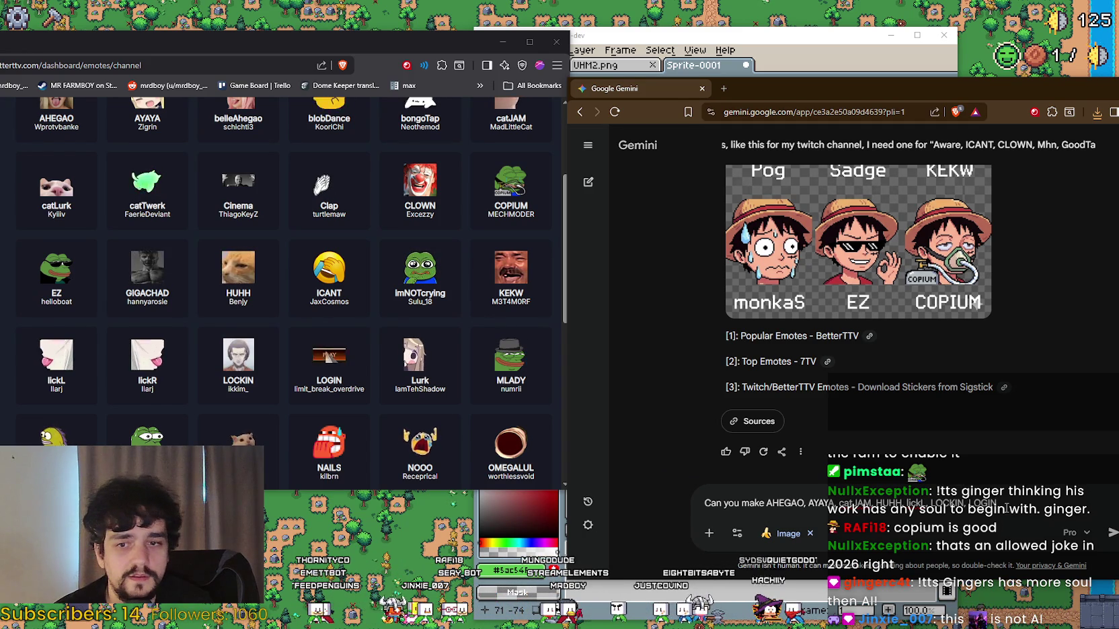
scroll(363, 410, "down", 2)
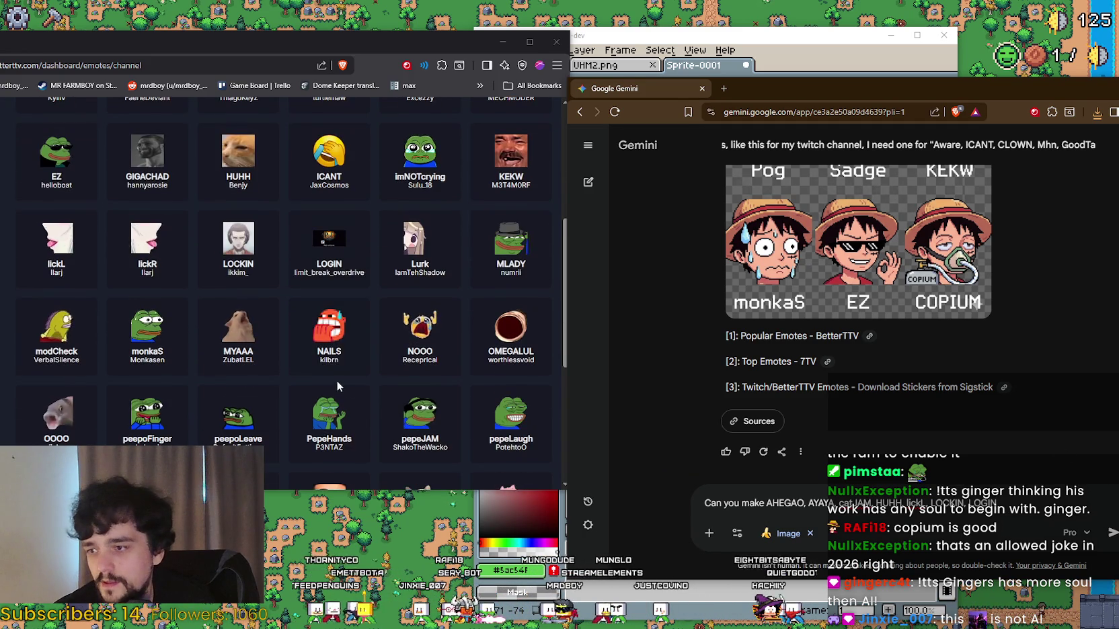
type(", MYAA")
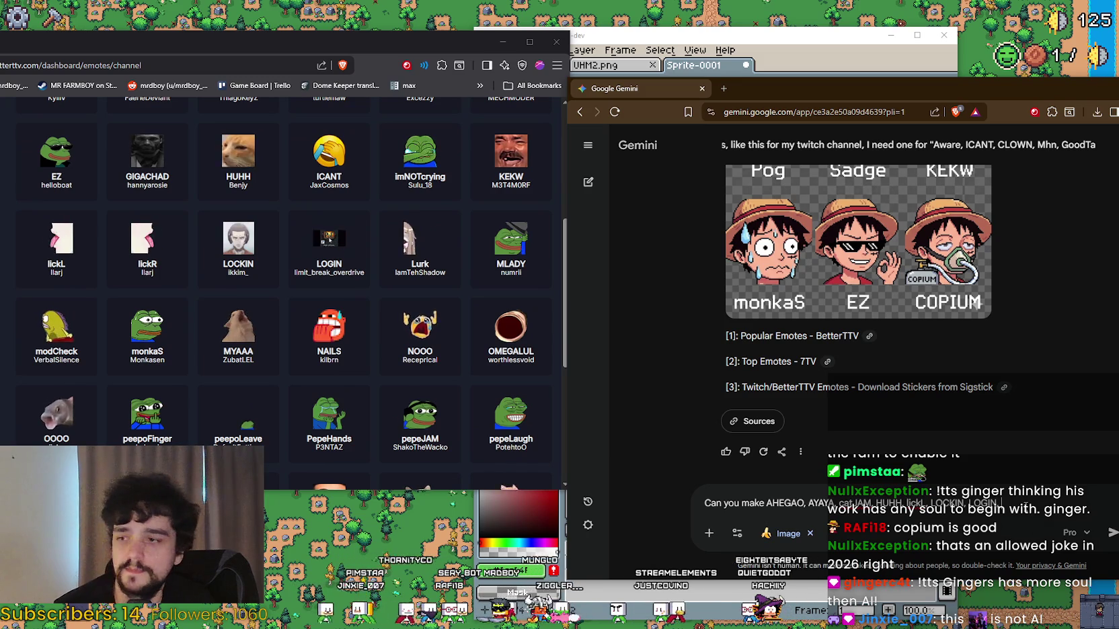
type(", OOOO,")
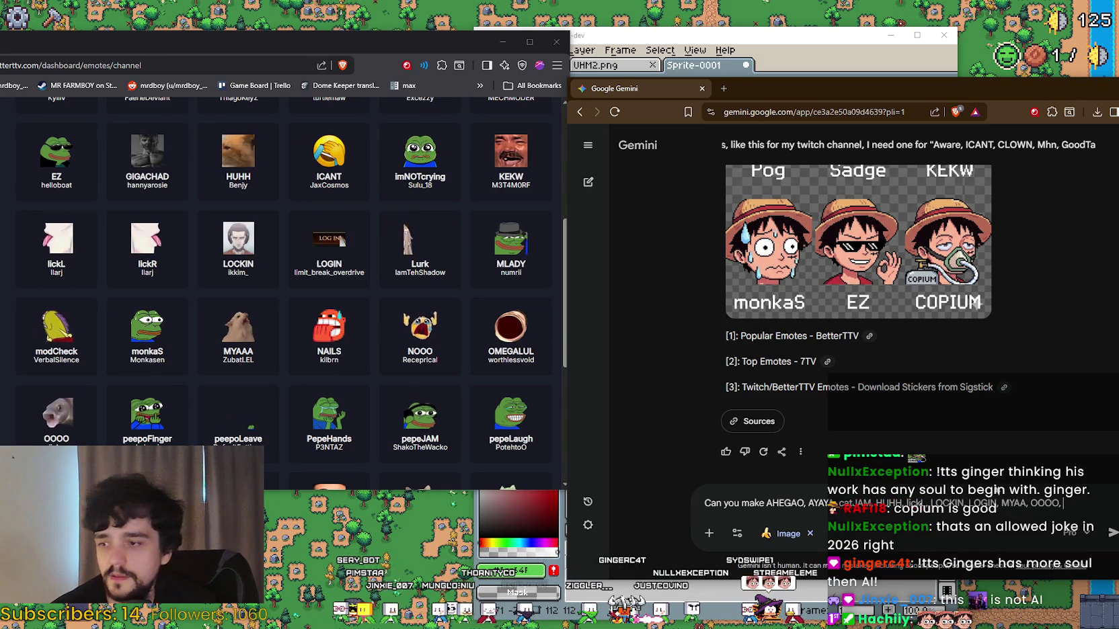
scroll(282, 294, "down", 2)
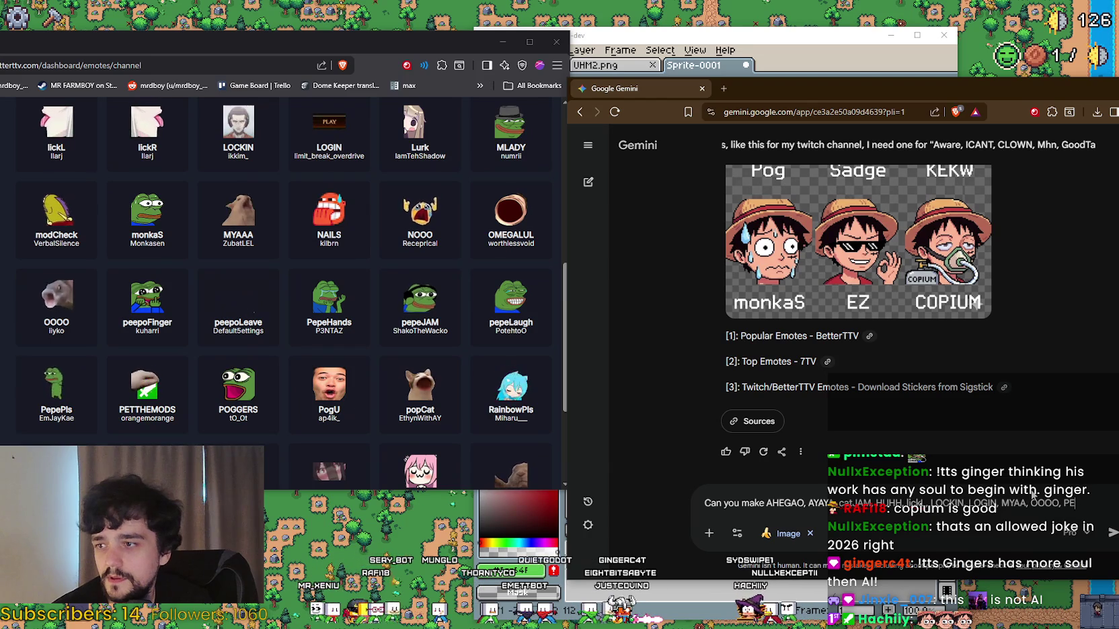
key("BackSpace")
key("BackSpace")
type("peepoFing")
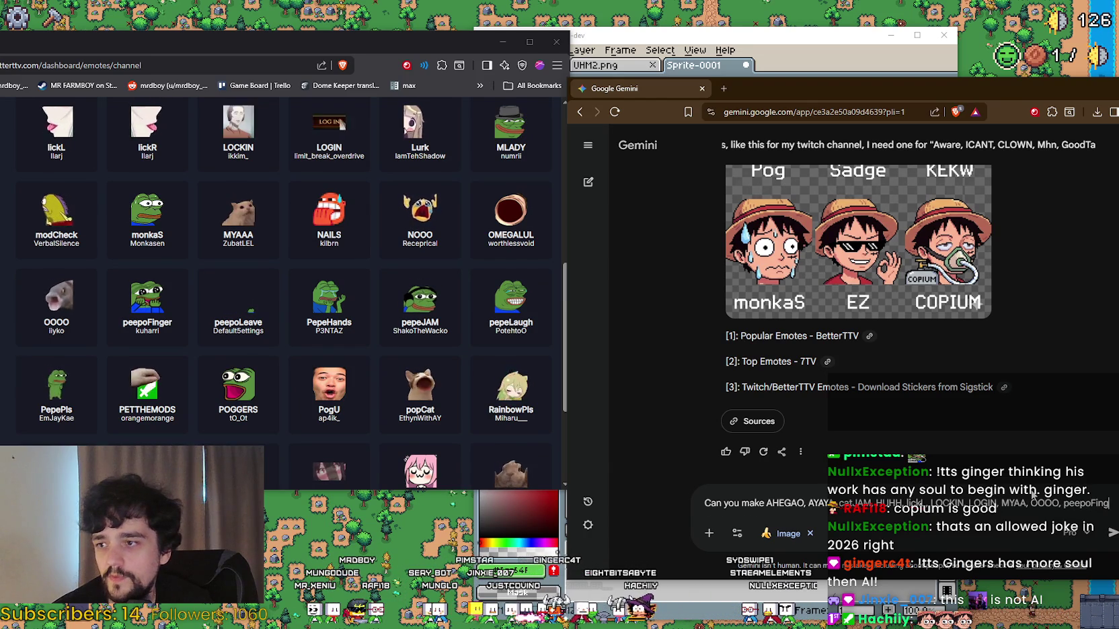
type("er, P")
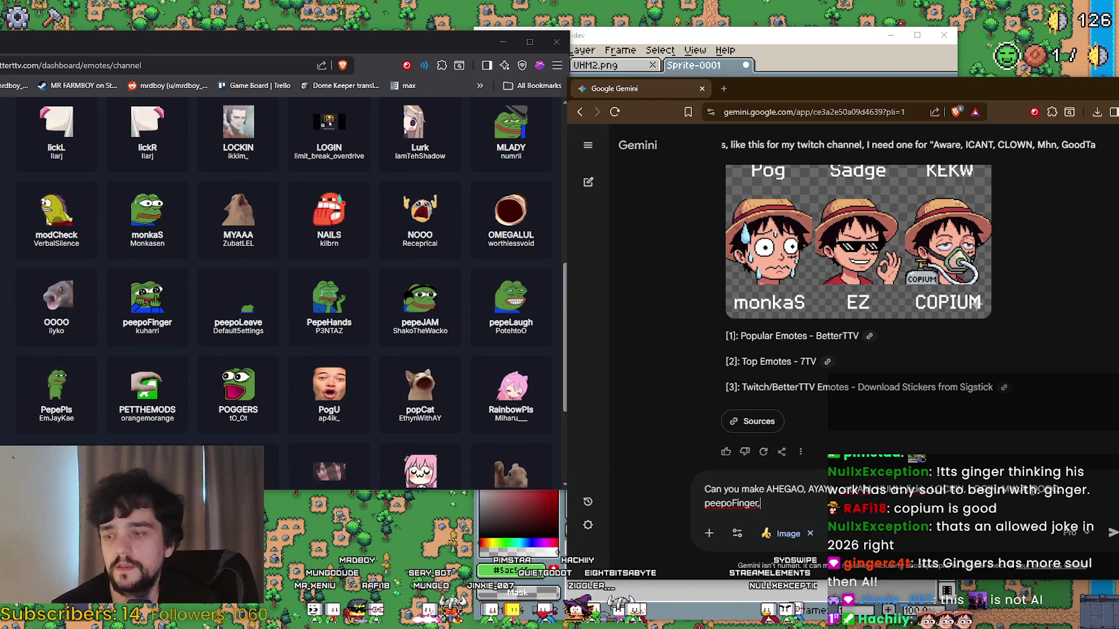
type("epePls,")
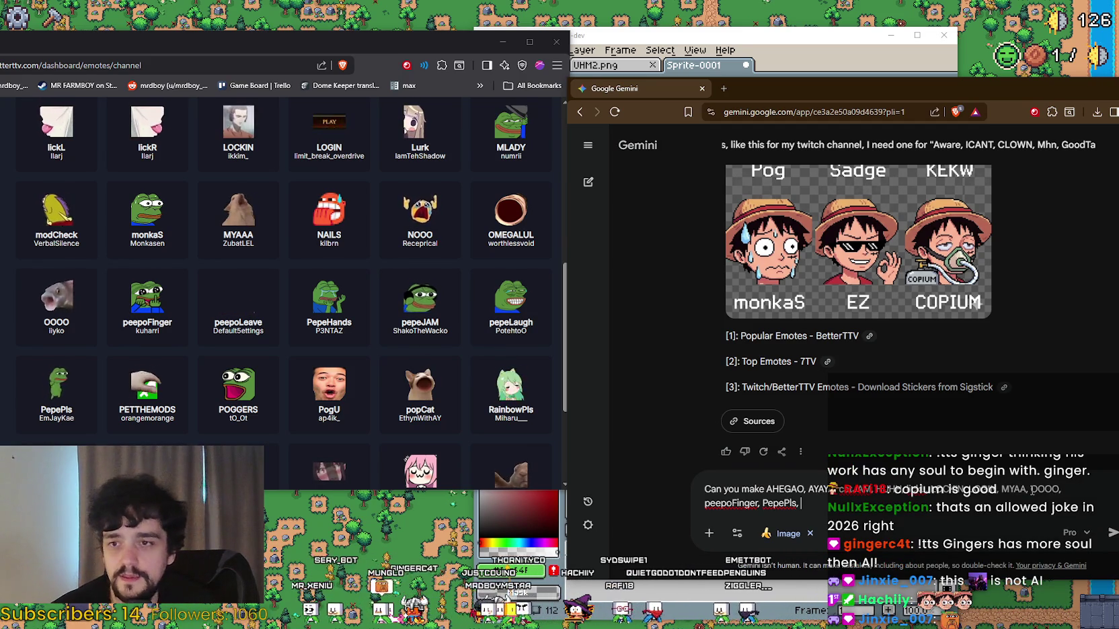
Step: Scroll through the BetterTTV emote list and move its window so the sidebar shows
scroll(951, 413, "down", 1)
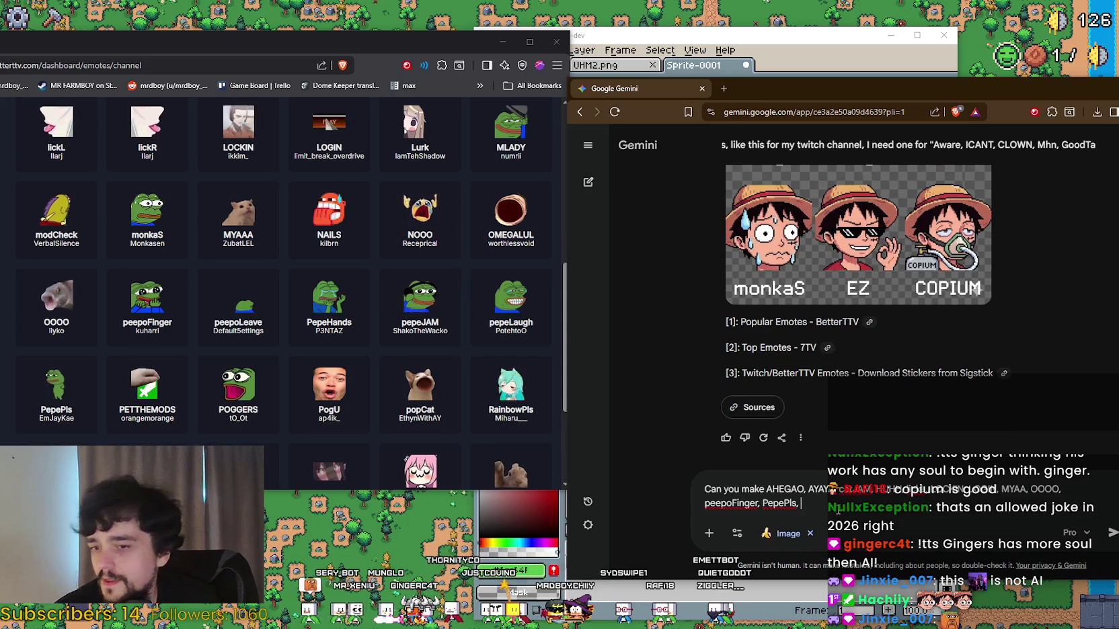
scroll(269, 440, "down", 1)
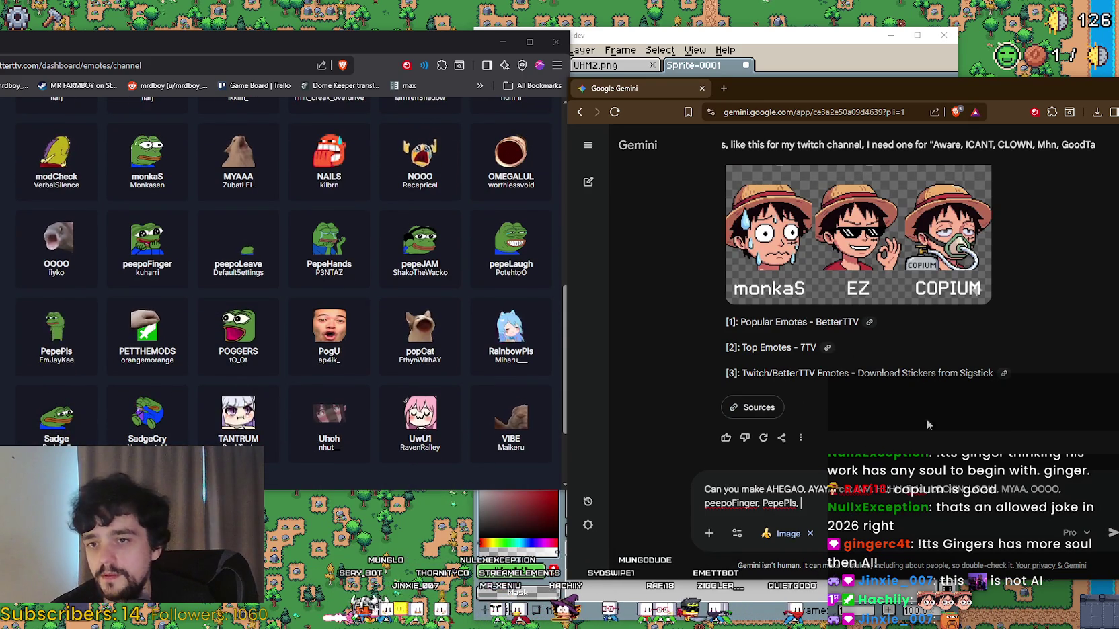
scroll(931, 397, "up", 3)
scroll(935, 363, "down", 2)
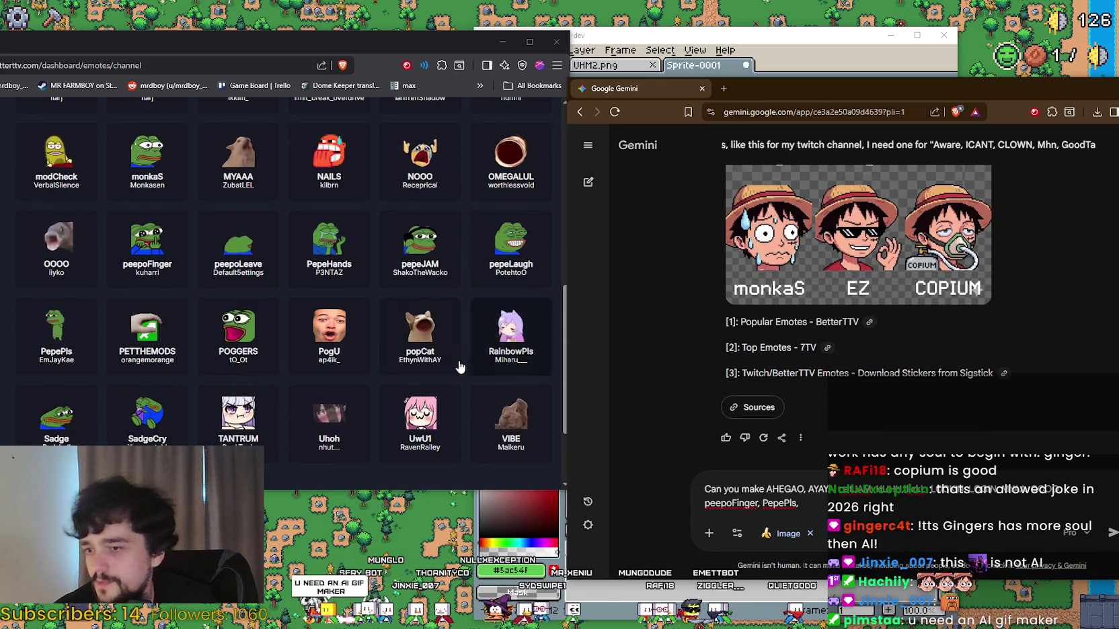
scroll(877, 308, "up", 4)
scroll(874, 310, "down", 3)
scroll(343, 424, "down", 1)
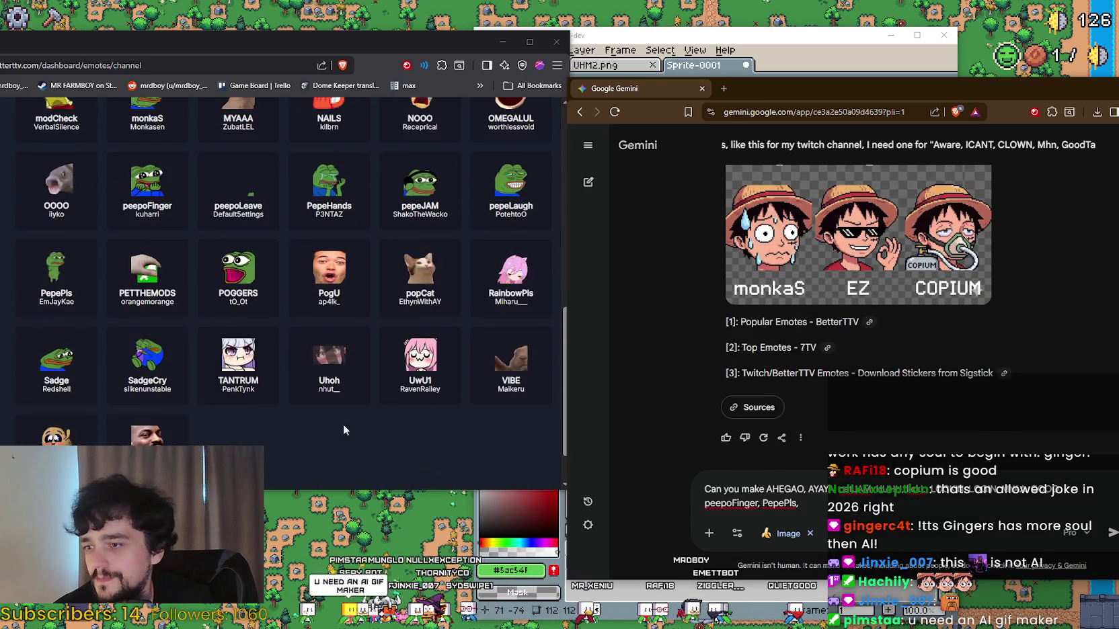
scroll(404, 369, "down", 2)
scroll(54, 377, "up", 10)
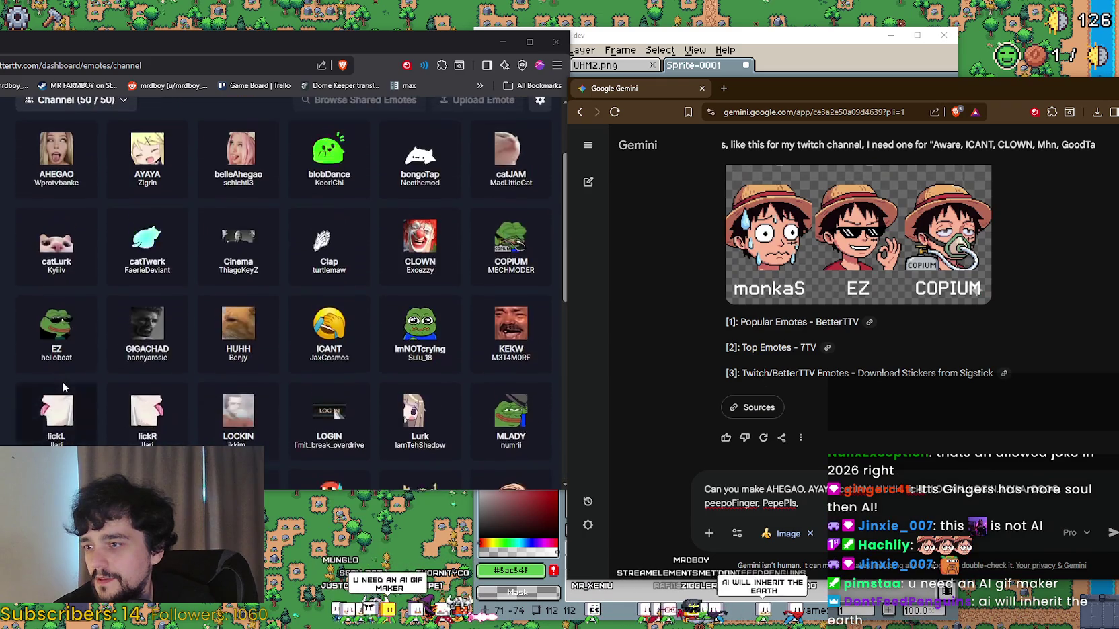
left_click_drag(284, 44, 457, 21)
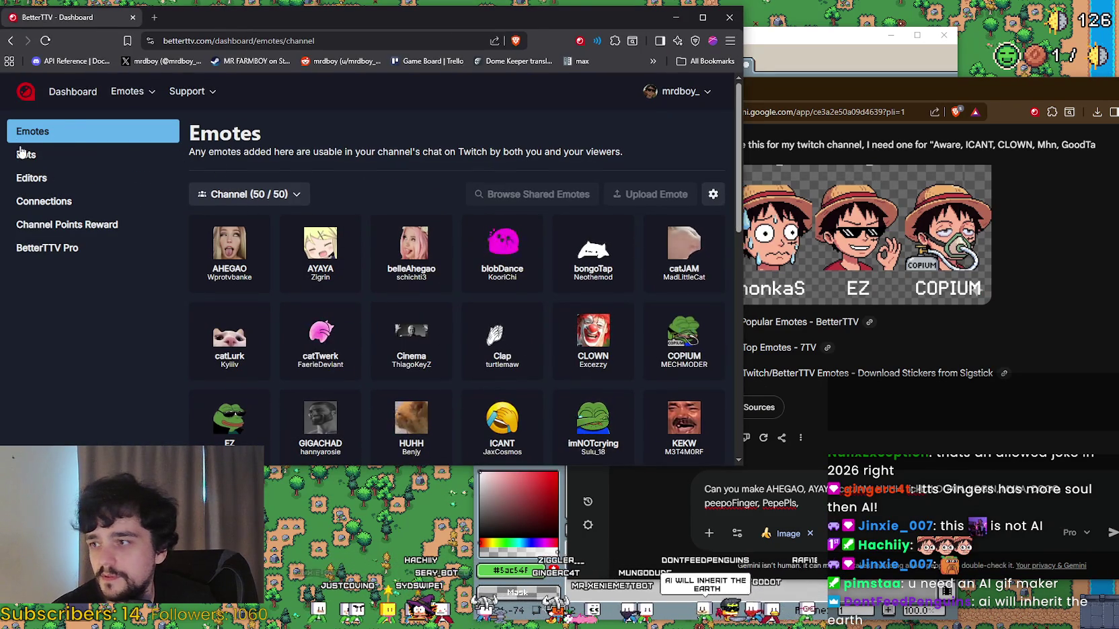
Step: Open BetterTTV's Popular Emotes page, then continue the Gemini draft with OMEGALUL
left_click(145, 91)
left_click(128, 118)
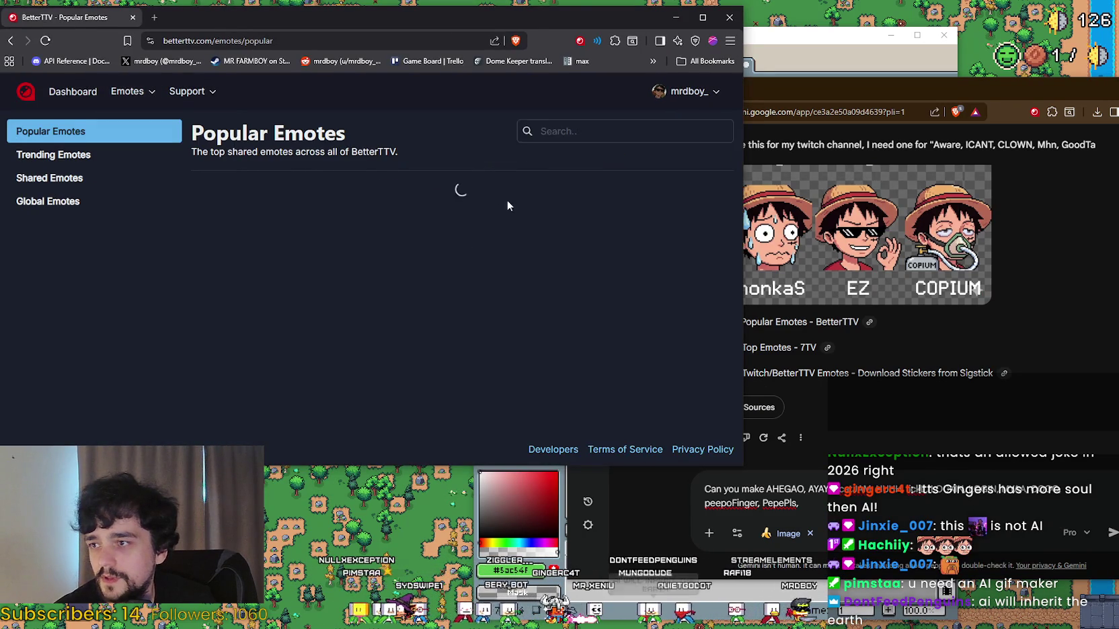
scroll(390, 304, "down", 2)
scroll(433, 290, "up", 1)
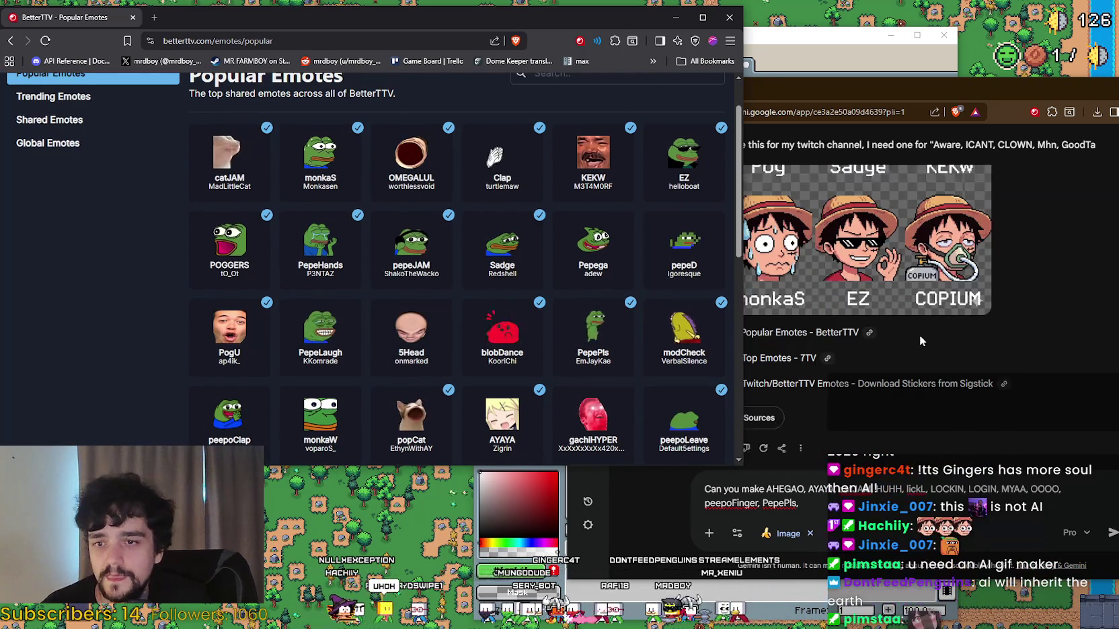
left_click(976, 288)
type("OMEG")
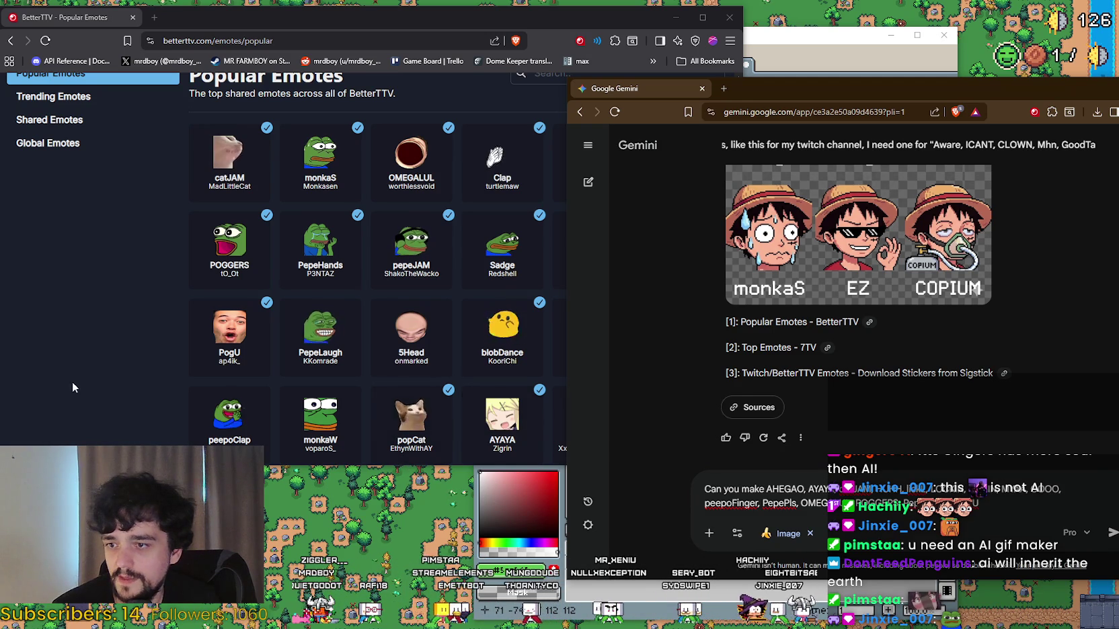
Step: Place the BetterTTV Popular Emotes page beside Gemini and add modCheck to the prompt
left_click(116, 369)
mouse_move(621, 17)
left_mouse_down()
mouse_move(359, 36)
mouse_move(444, 35)
left_mouse_up()
scroll(456, 180, "down", 1)
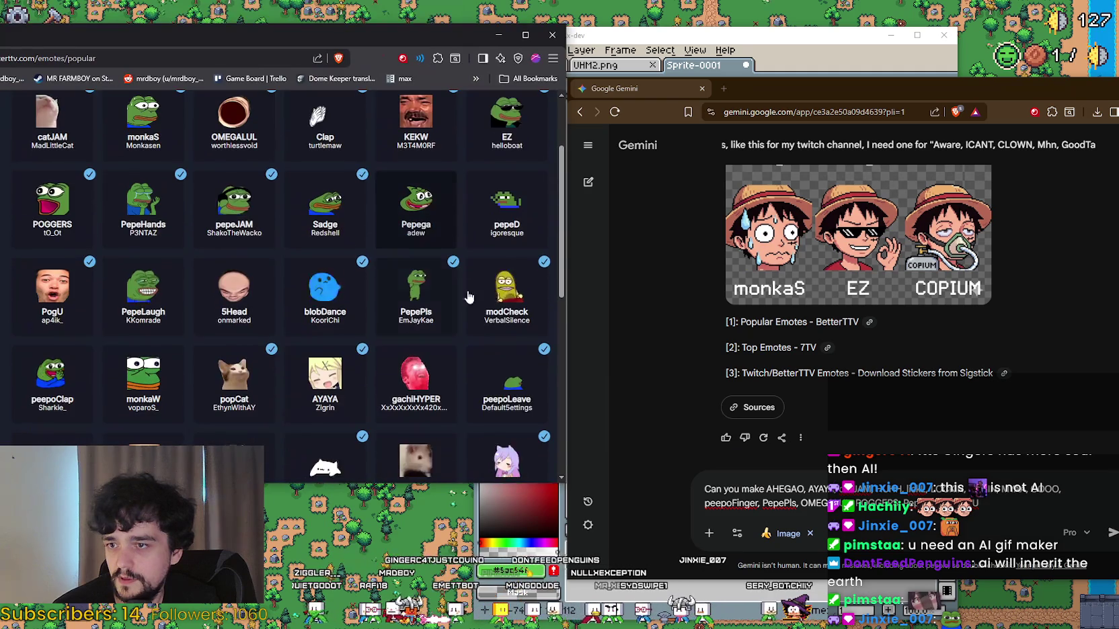
scroll(525, 370, "down", 1)
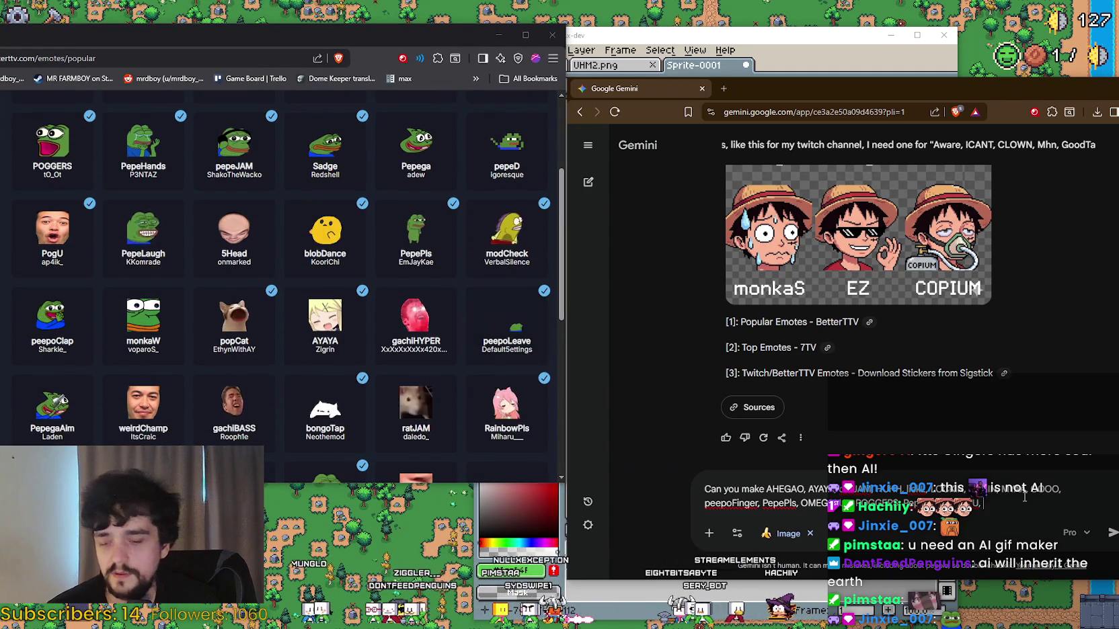
type(", modCheck,")
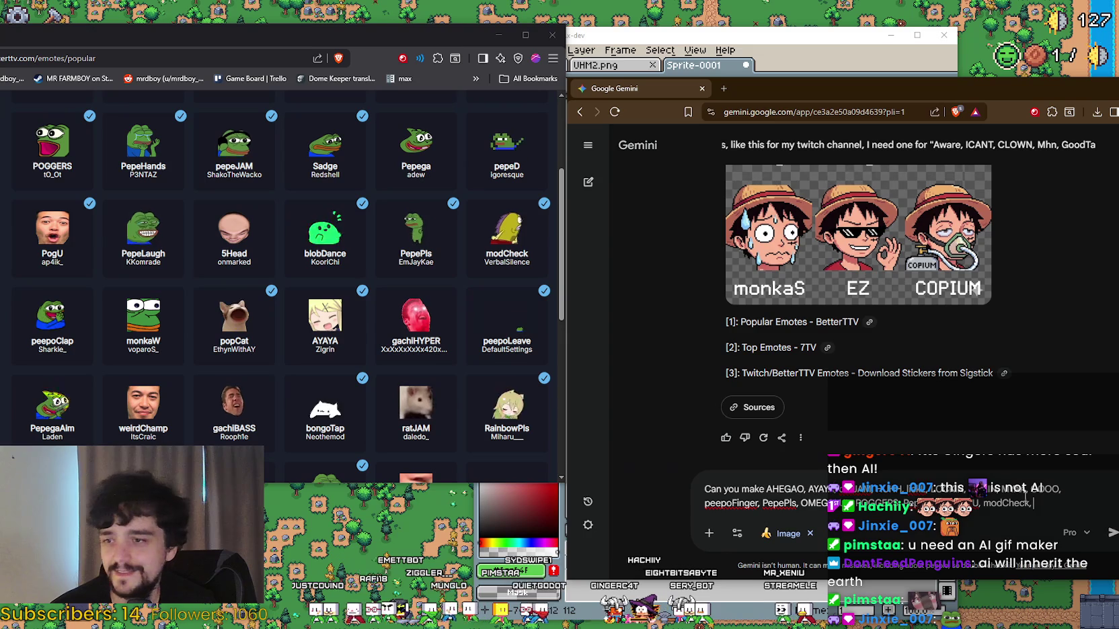
Step: Add GIGACHAD, LULW and KEKW to the emote list in the prompt
scroll(346, 343, "down", 3)
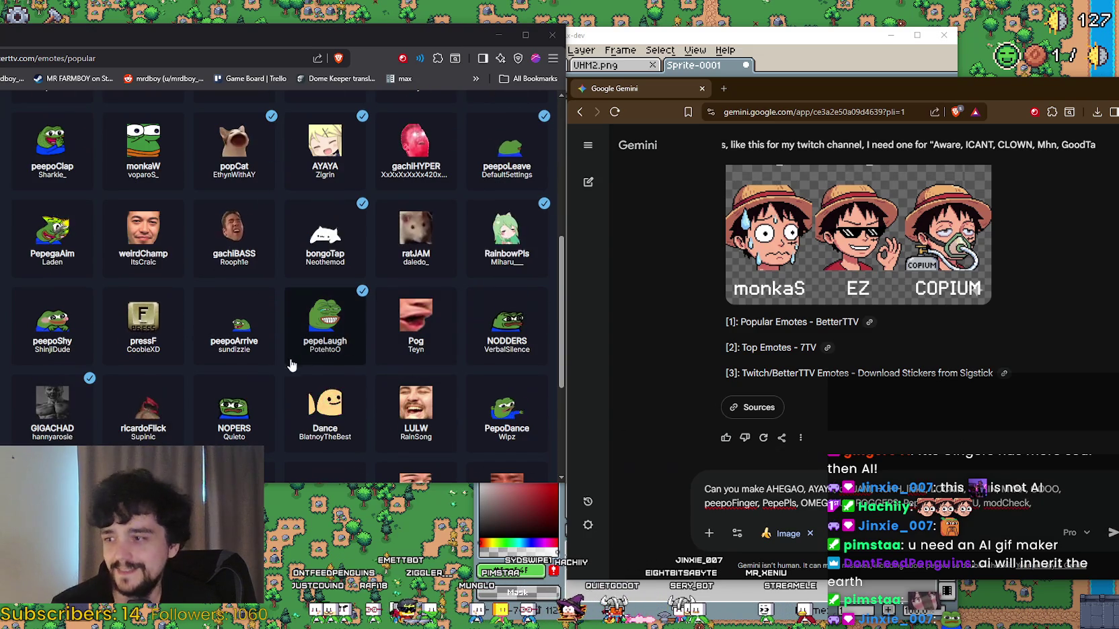
type("GIGACHAD,")
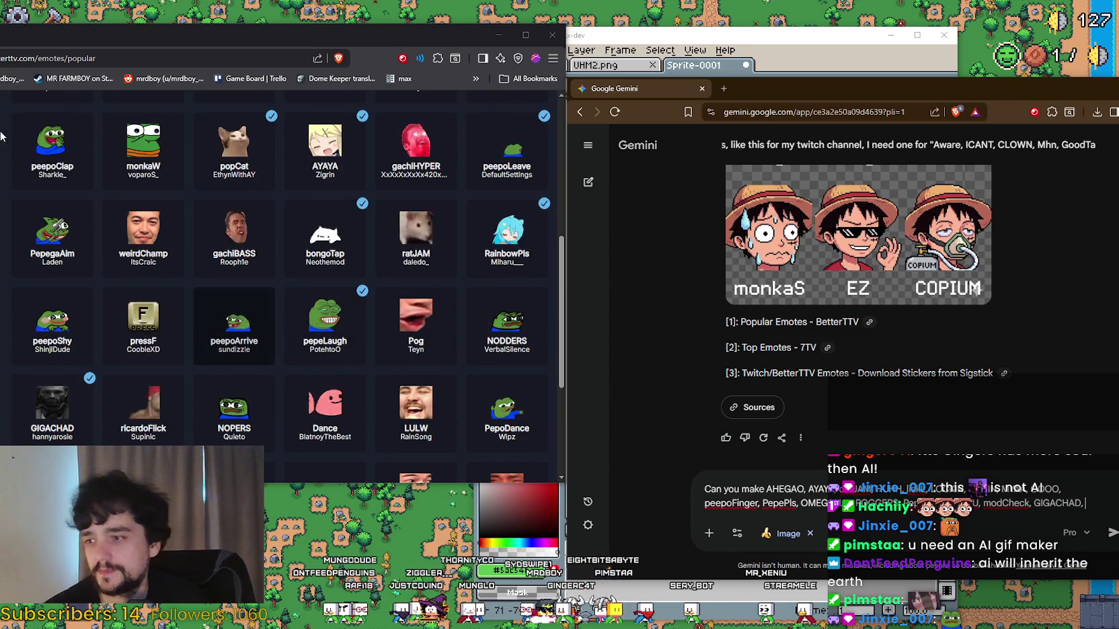
scroll(79, 255, "down", 2)
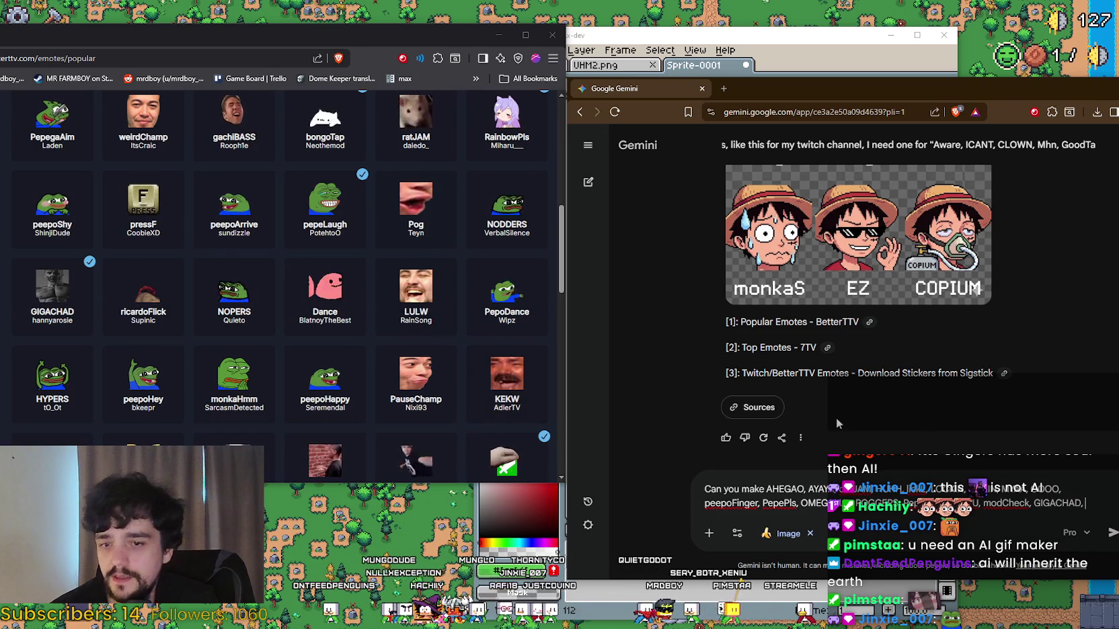
type("LUL")
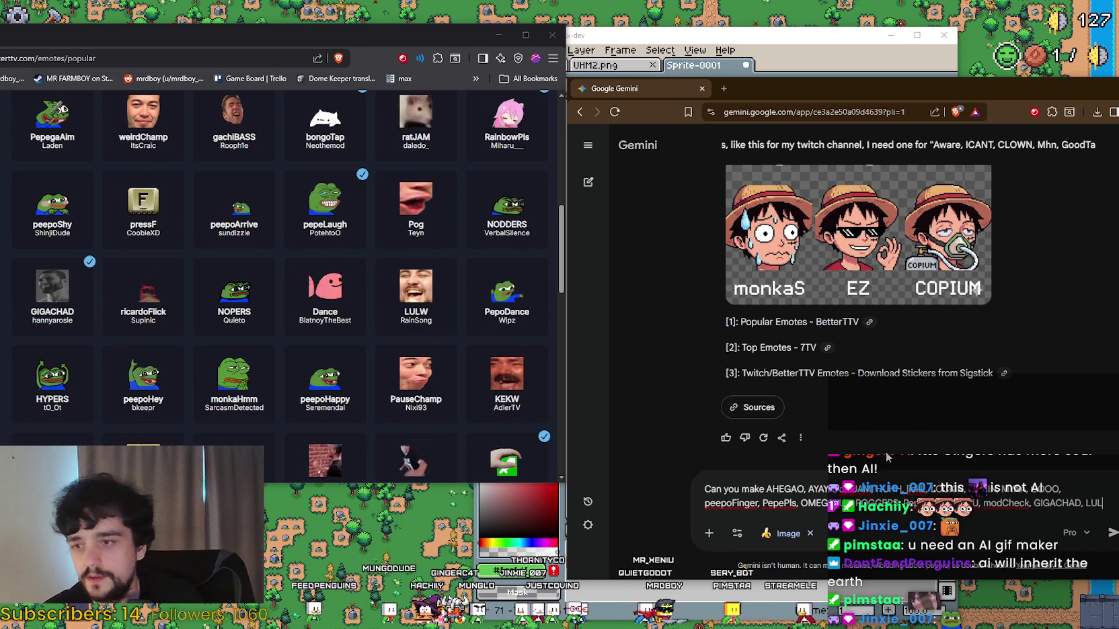
type("W,")
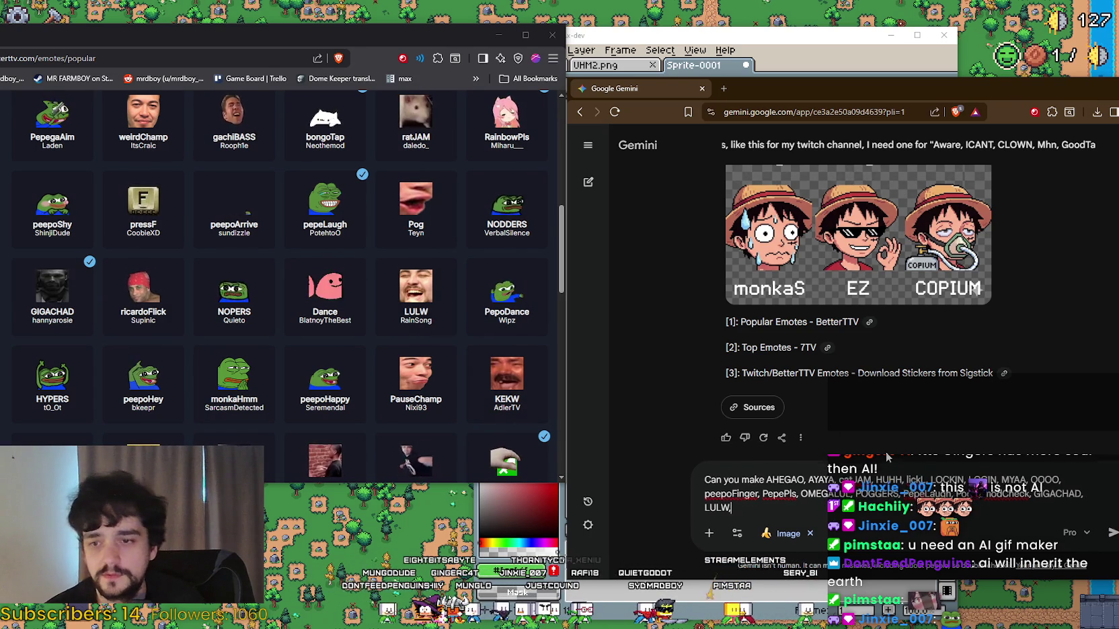
type(" KEKW")
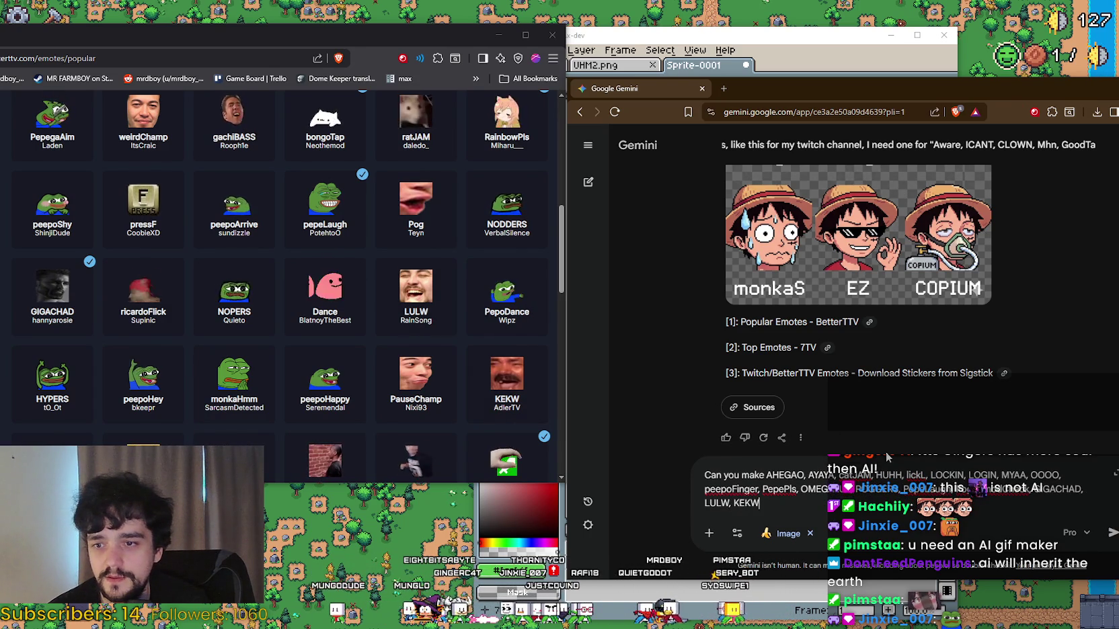
Step: Append WeSMART to the list and send the emote request to Gemini
scroll(281, 371, "down", 2)
scroll(281, 370, "down", 3)
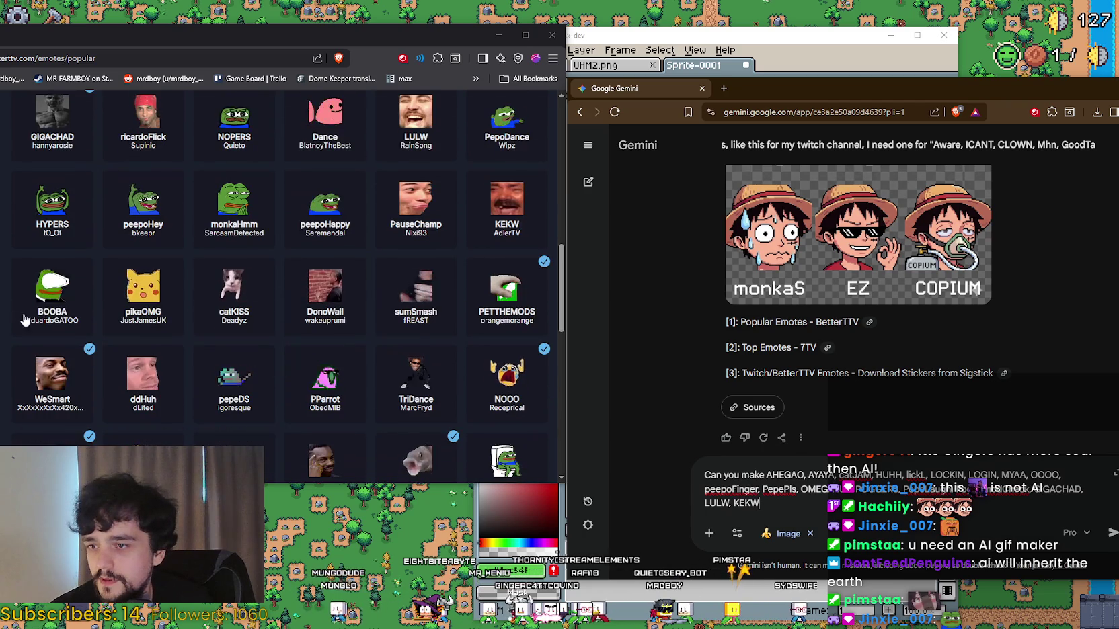
type(", W")
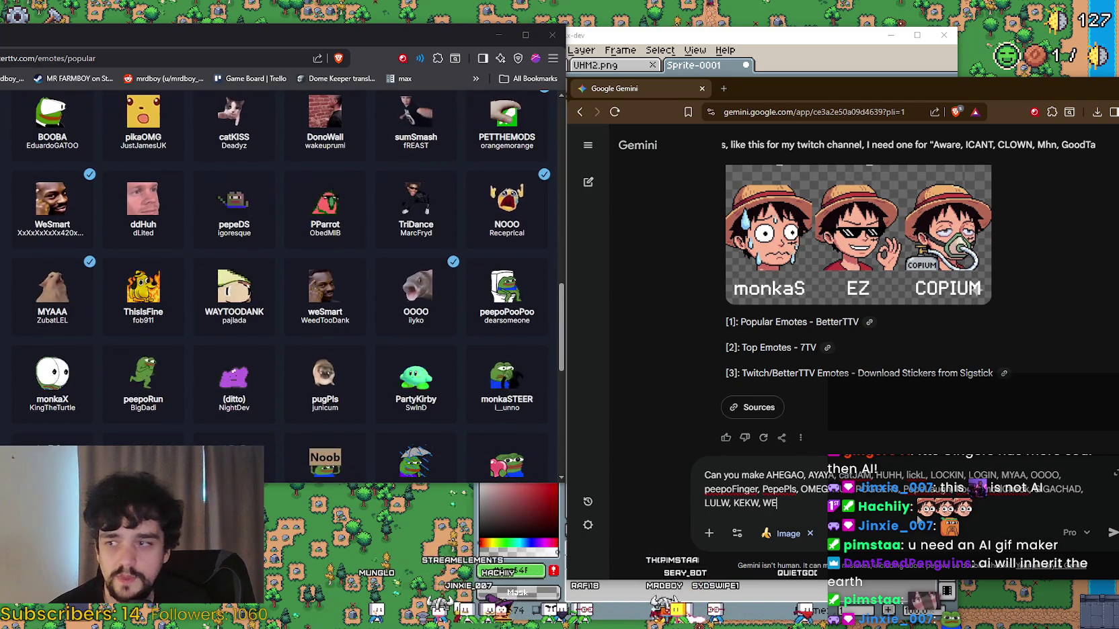
type("eSMART")
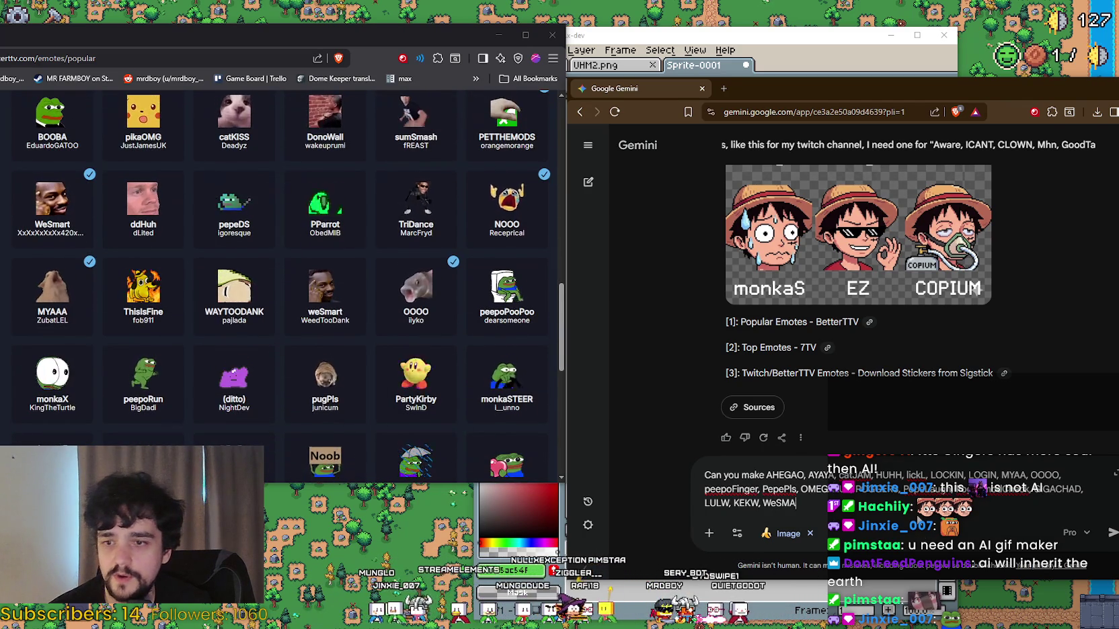
scroll(396, 382, "down", 10)
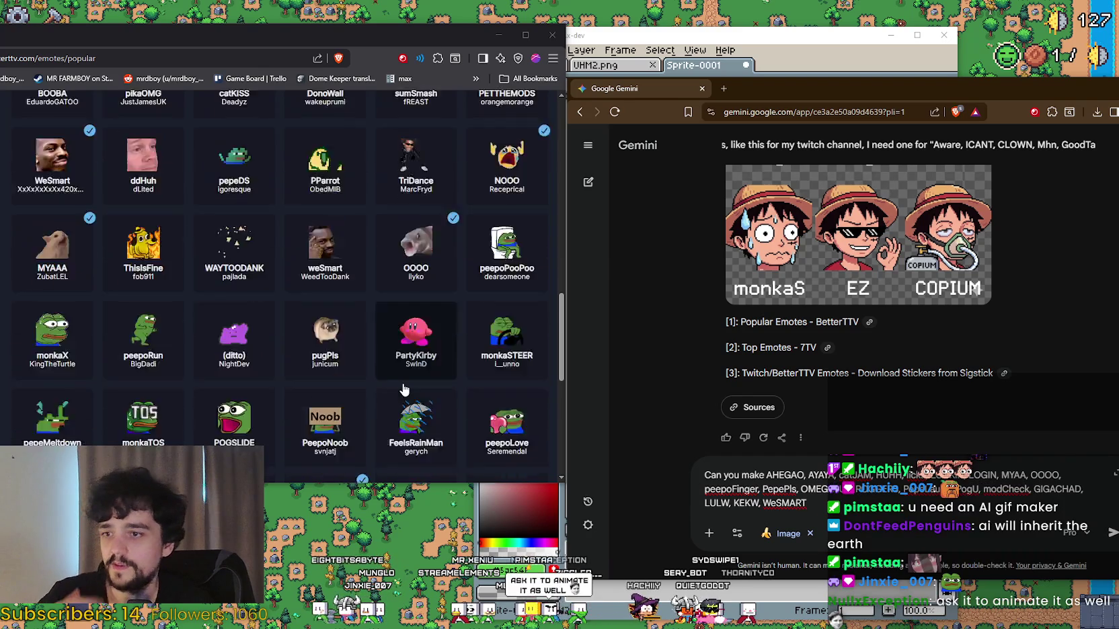
scroll(396, 382, "up", 10)
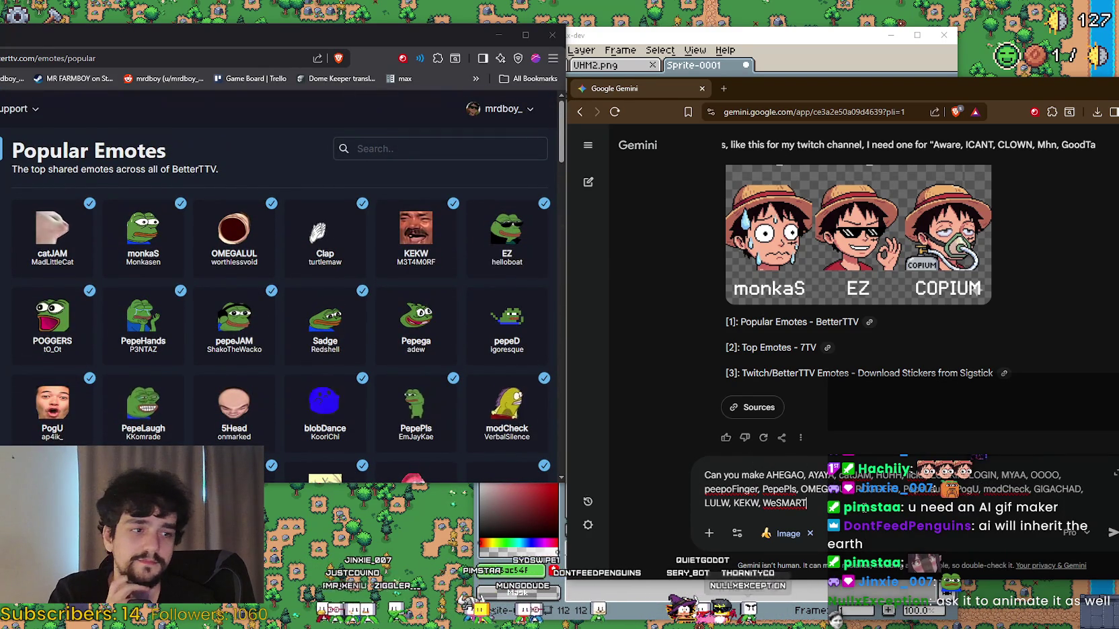
key("Return")
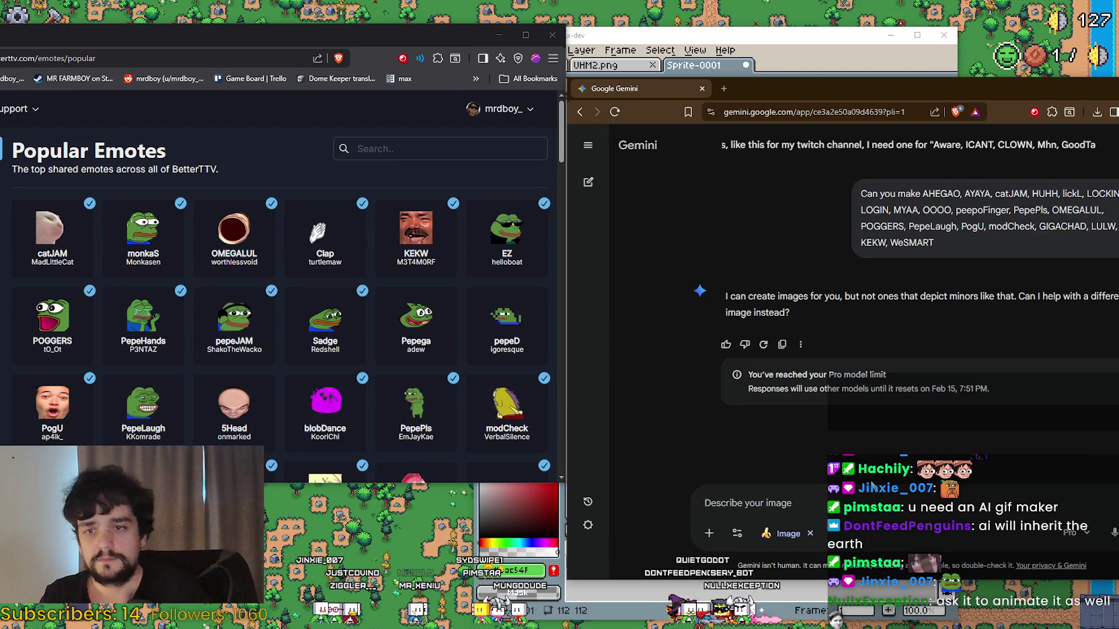
Step: Move Gemini fully on screen and read its refusal and the Pro model limit notice
left_click_drag(808, 84, 568, 96)
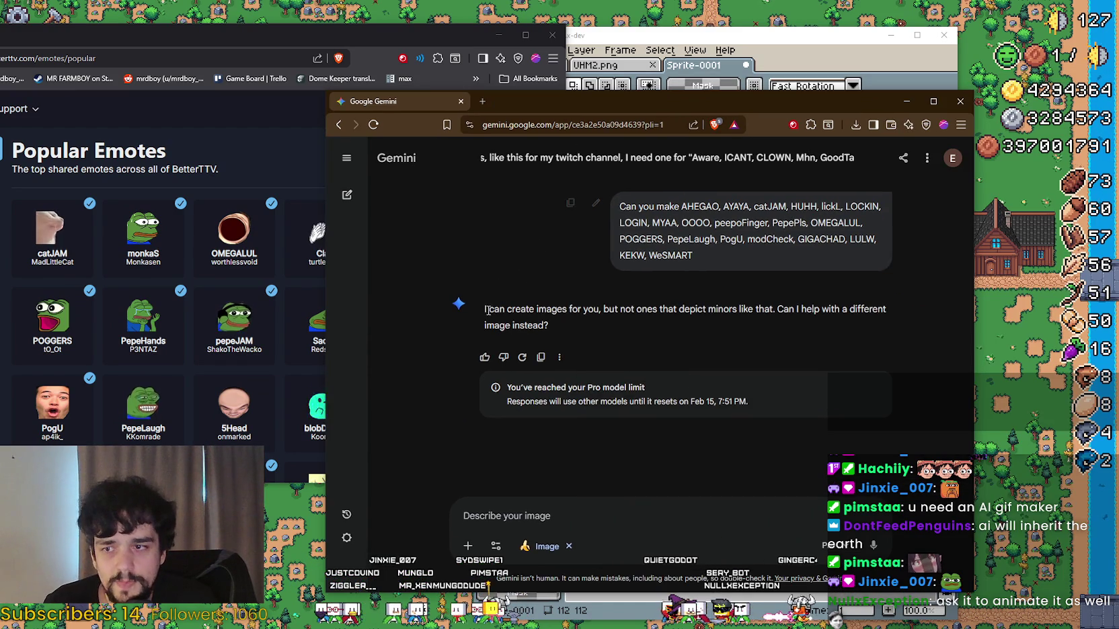
mouse_move(483, 311)
left_mouse_down()
mouse_move(894, 309)
mouse_move(866, 355)
left_mouse_up()
left_click(630, 504)
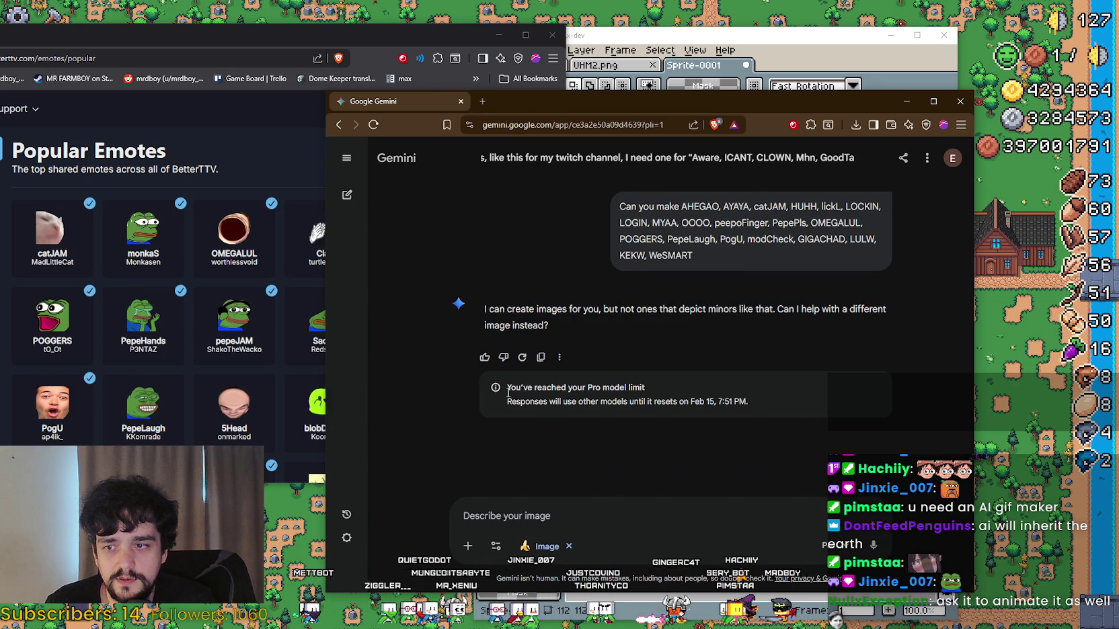
left_click_drag(506, 388, 667, 392)
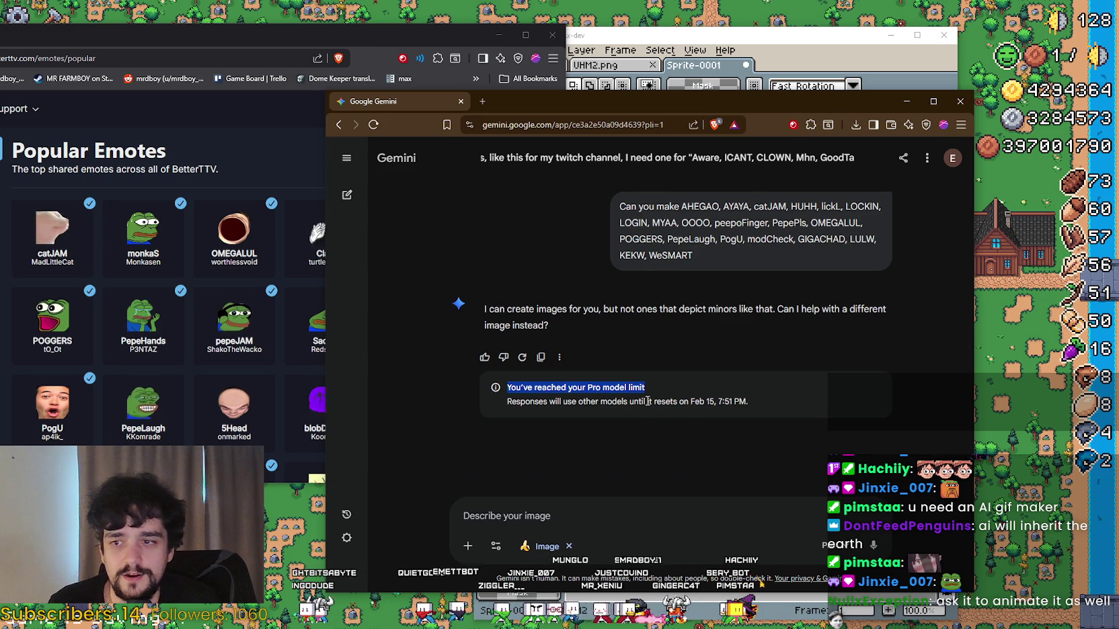
left_click(647, 401)
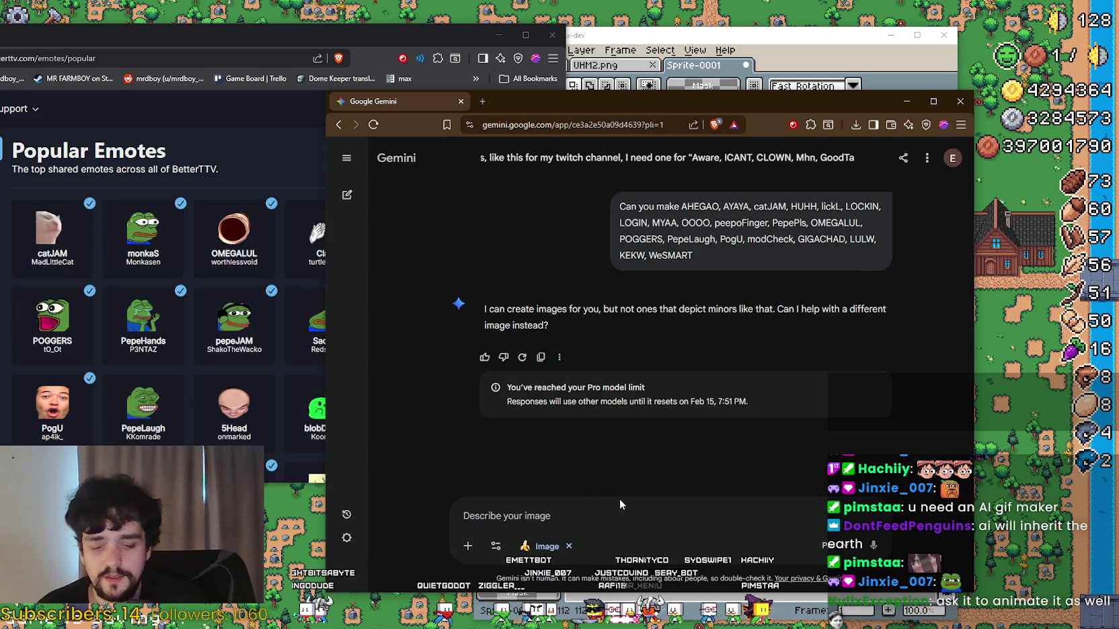
Step: Send the follow-up 'don't use minors bro, use my model'
type("Don't")
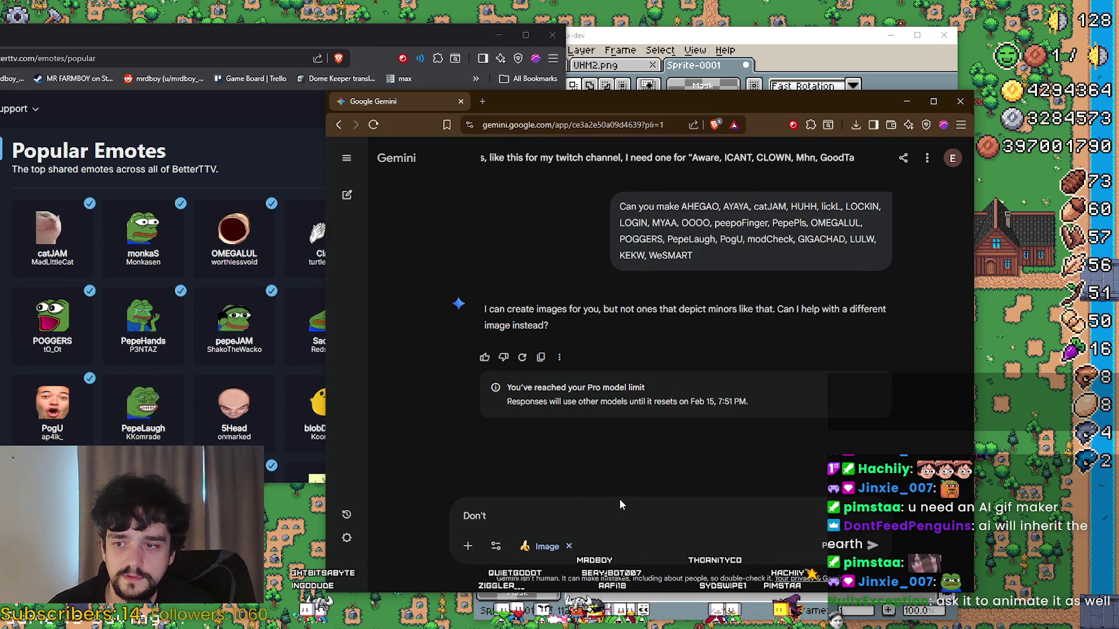
key("BackSpace")
key("BackSpace")
key("BackSpace")
type("don't use minors br")
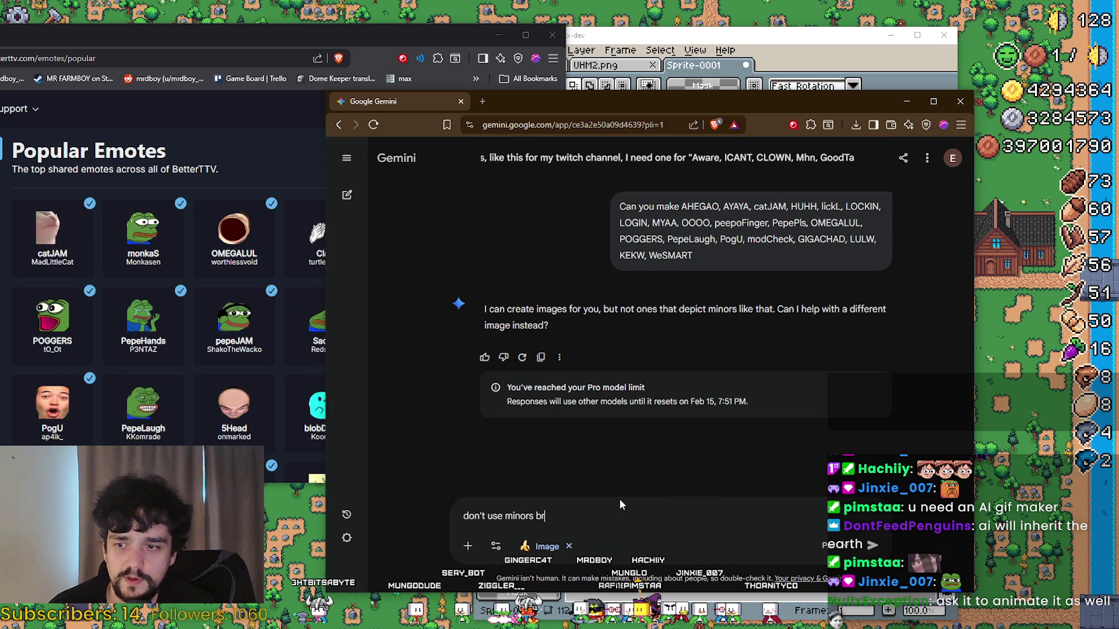
type("o, use my model")
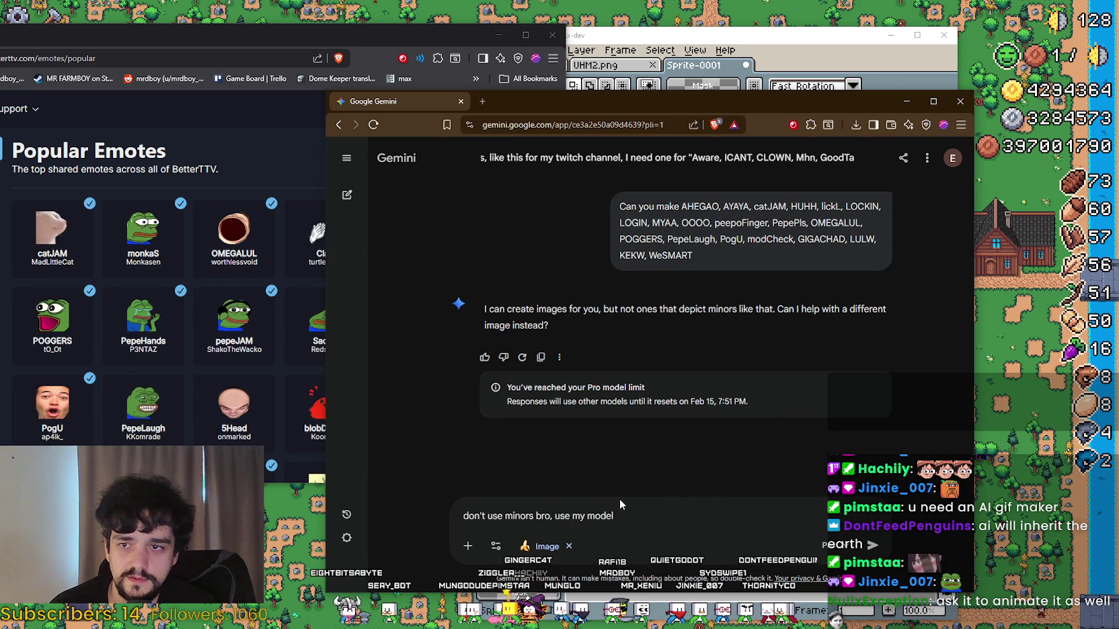
key("Return")
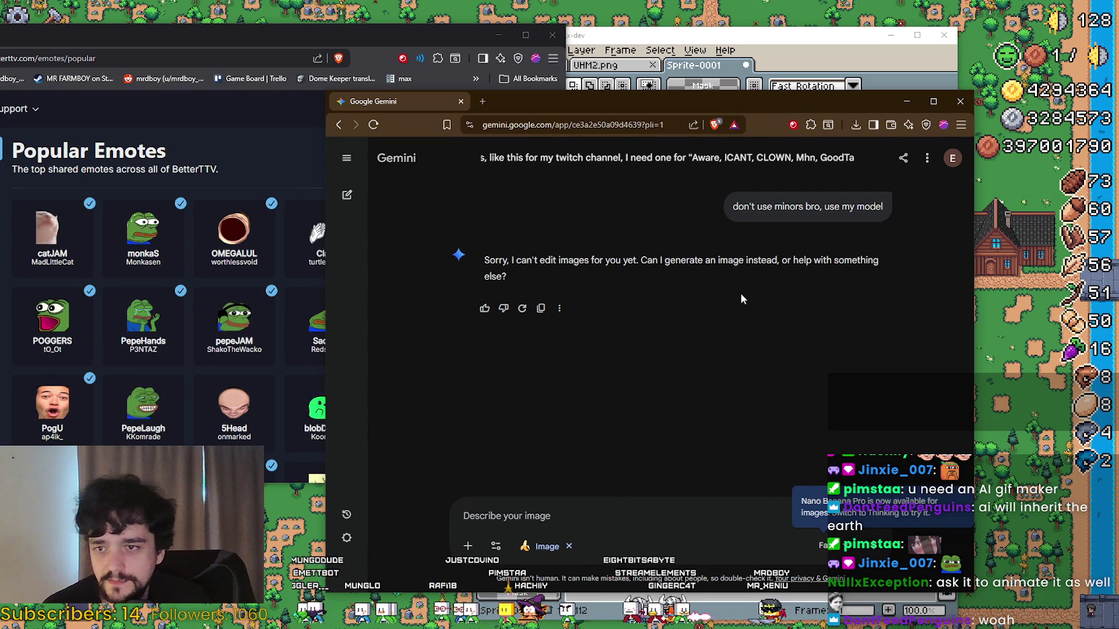
Step: Paste the earlier emote request back into the Gemini message box
scroll(736, 309, "up", 5)
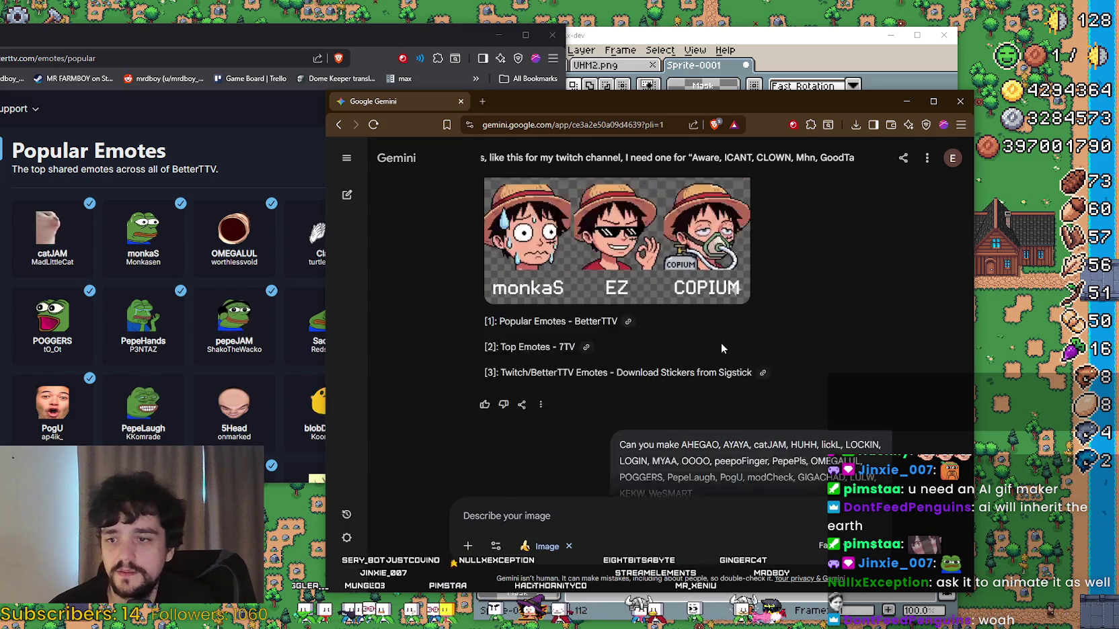
scroll(720, 343, "down", 1)
mouse_move(620, 368)
left_mouse_down()
mouse_move(800, 412)
mouse_move(693, 430)
left_mouse_up()
scroll(604, 435, "down", 4)
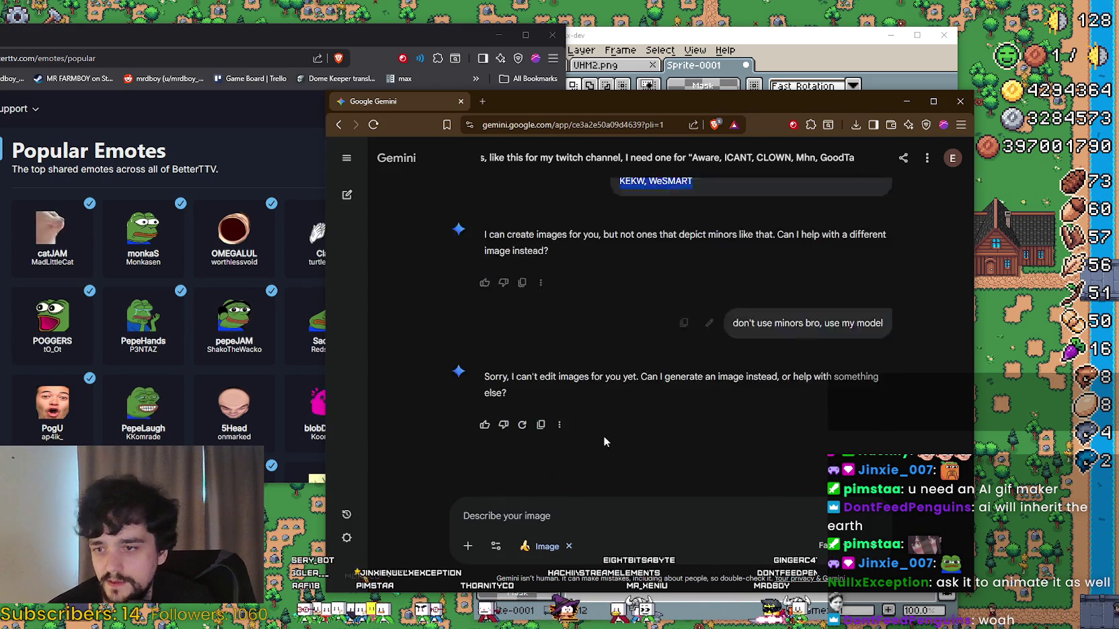
key("ctrl+v")
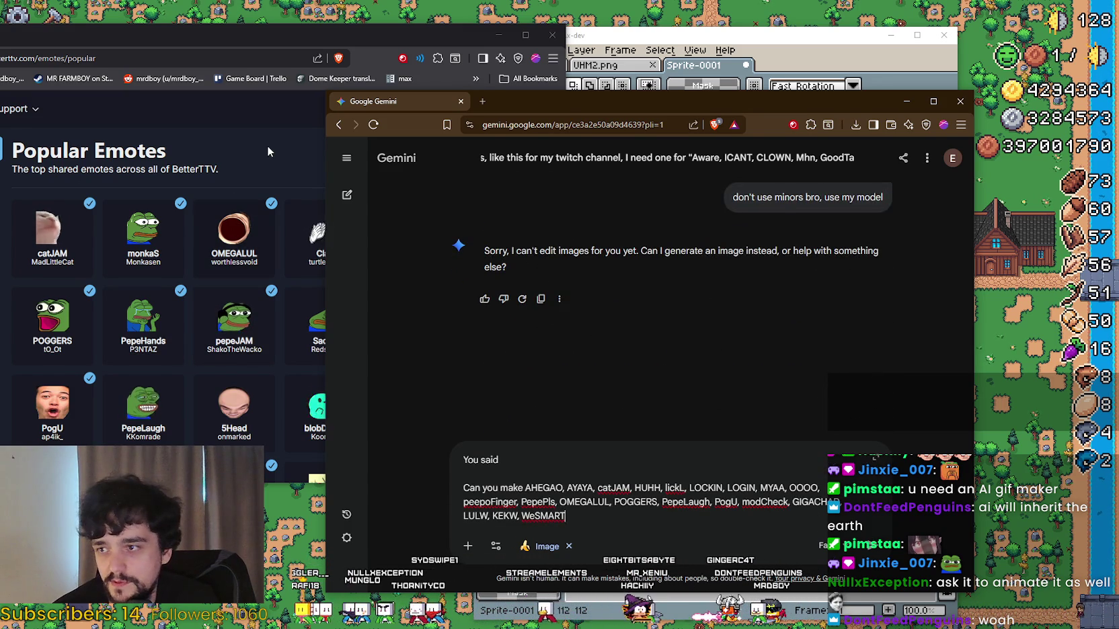
Step: Delete AYAYA, AHEGAO and the stray space so the list starts with catJAM
left_click(267, 151)
double_click(580, 488)
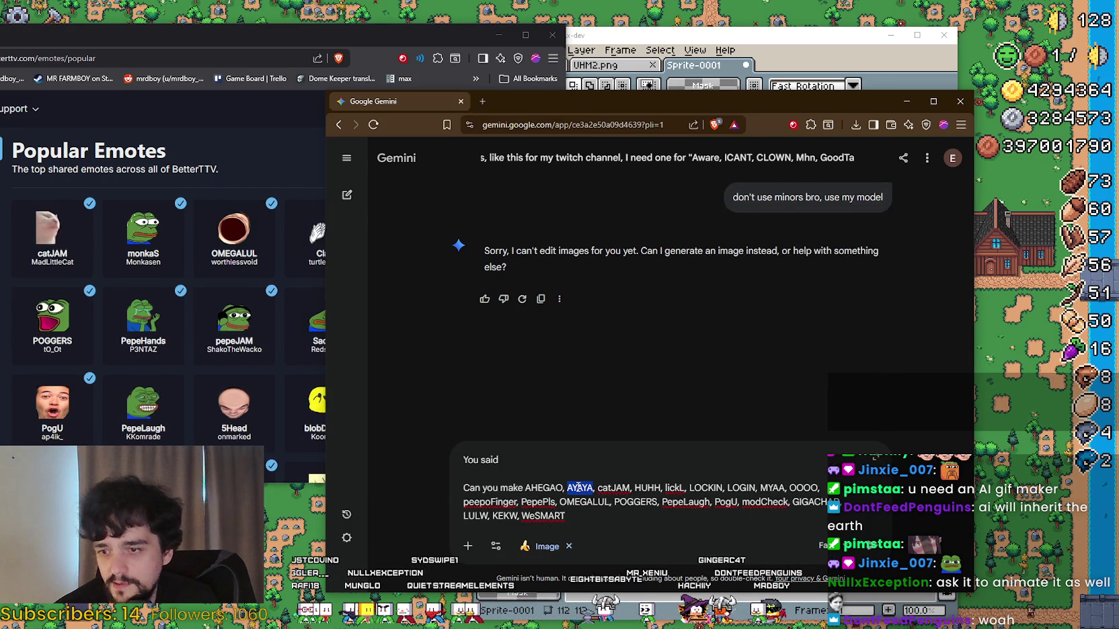
key("BackSpace")
key("BackSpace")
double_click(538, 488)
key("BackSpace")
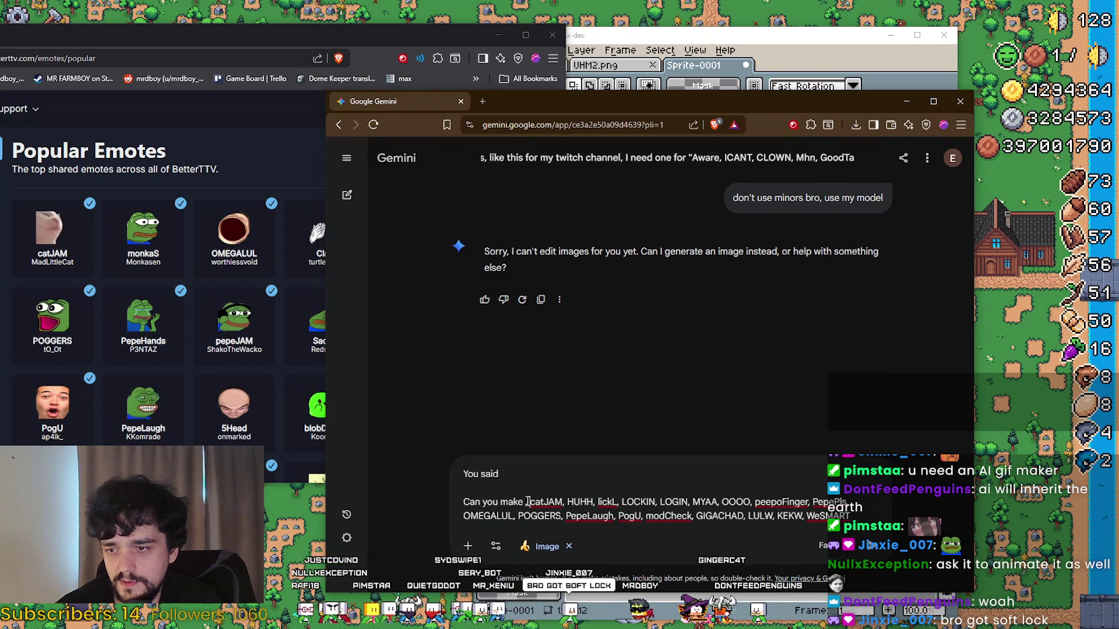
key("BackSpace")
left_click_drag(328, 40, 488, 49)
Step: Check the channel emote names on BetterTTV's Dashboard, then send the catJAM-first prompt to Gemini
left_click(115, 119)
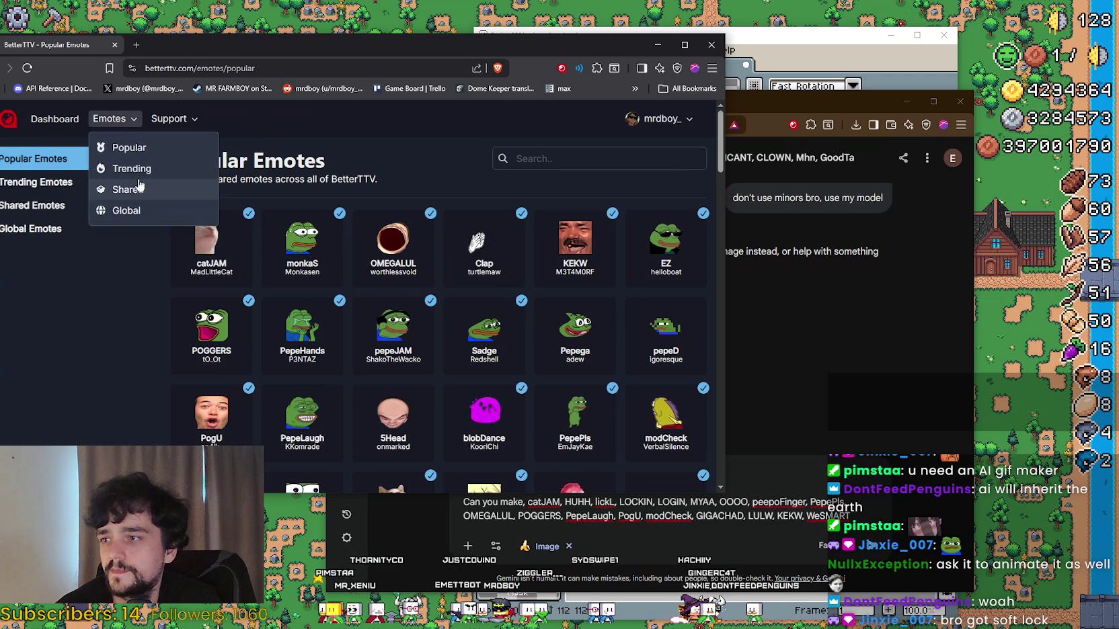
left_click(54, 118)
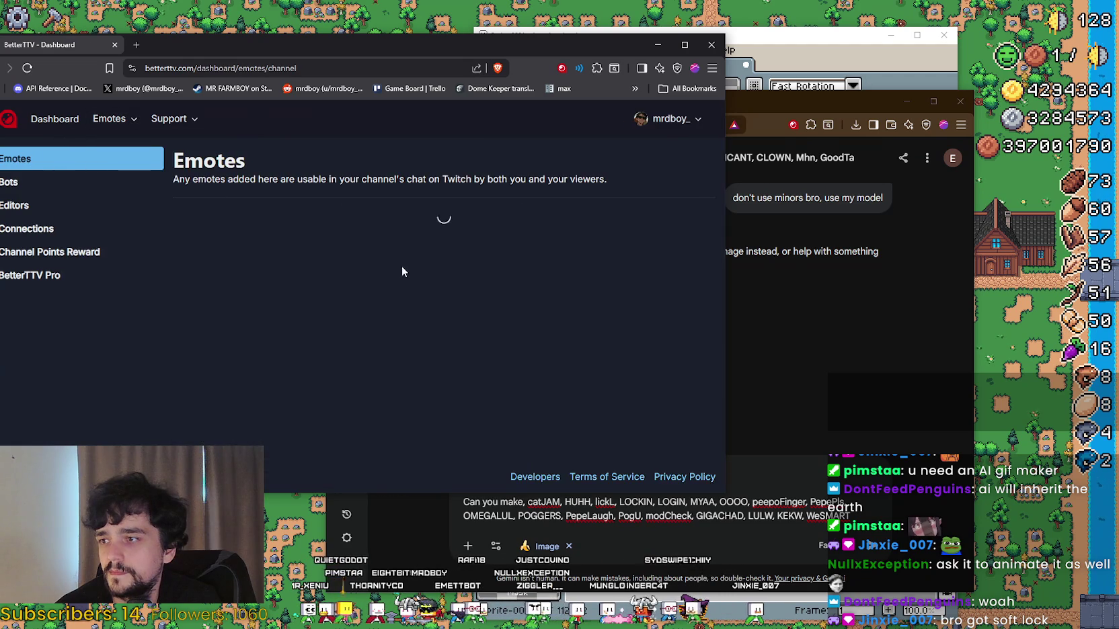
scroll(293, 271, "down", 1)
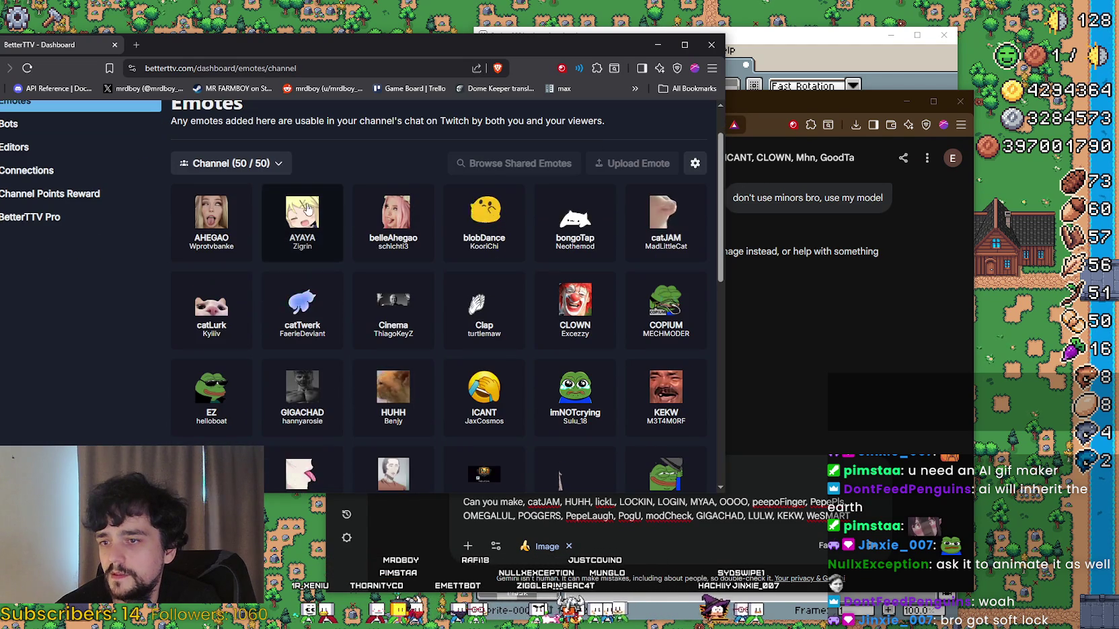
scroll(530, 422, "down", 6)
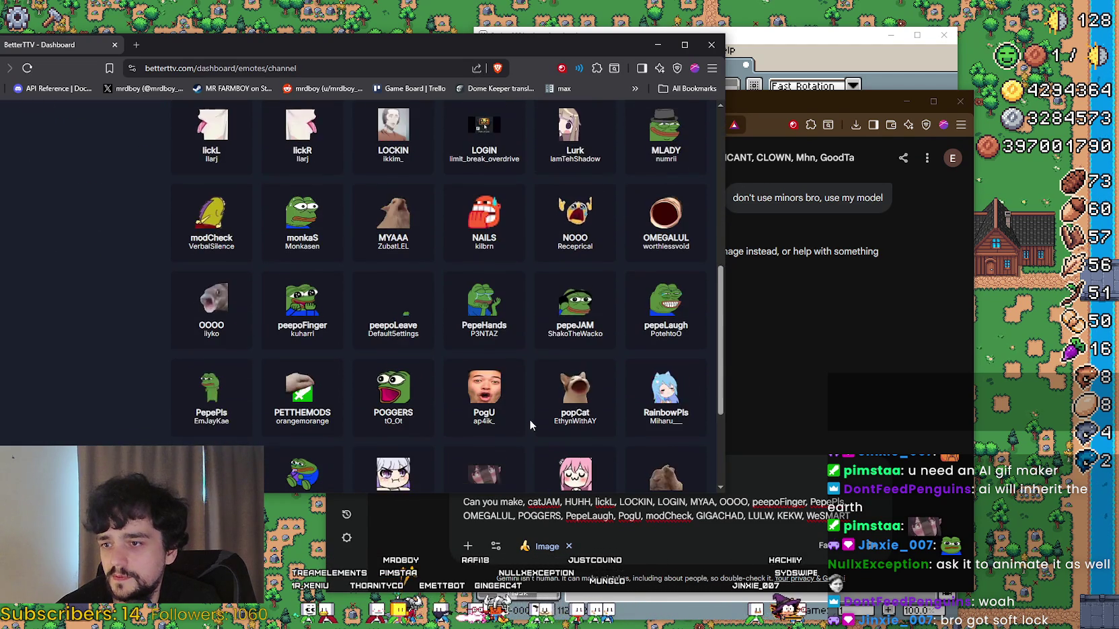
scroll(531, 412, "down", 2)
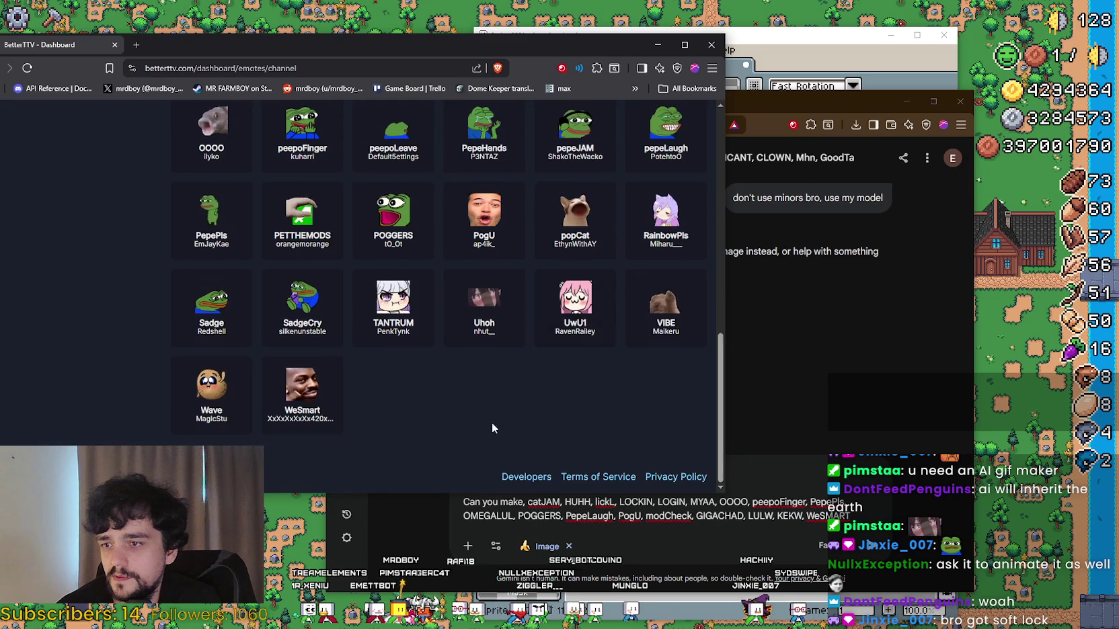
left_click(859, 533)
key("Return")
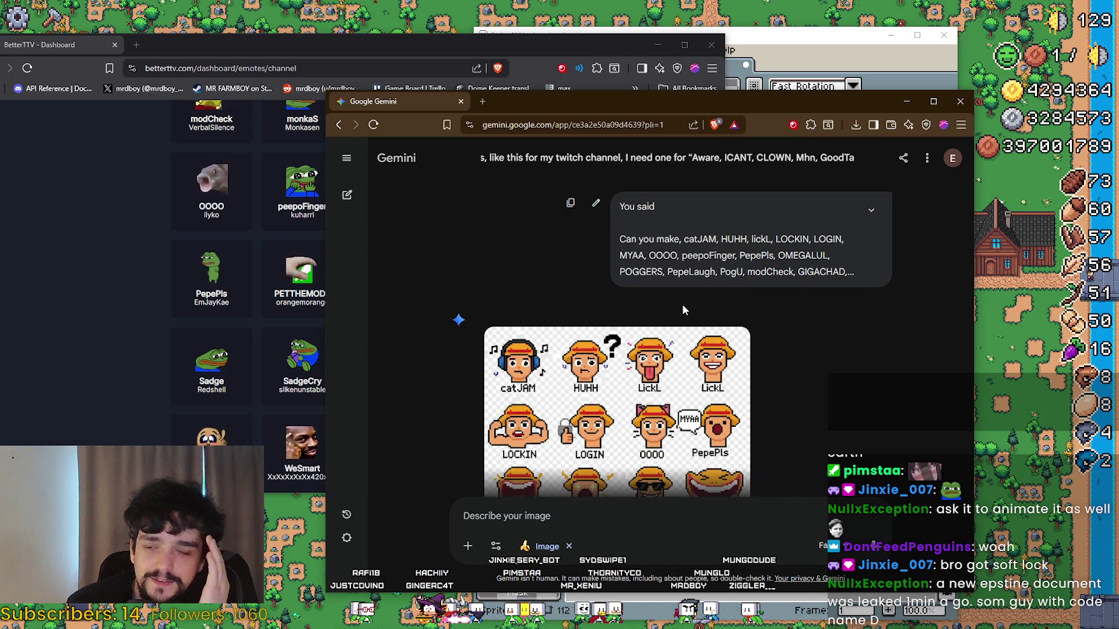
Step: Scroll to the finished 4×4 straw-hat sheet and open Gemini's model picker from Fast
scroll(591, 436, "down", 3)
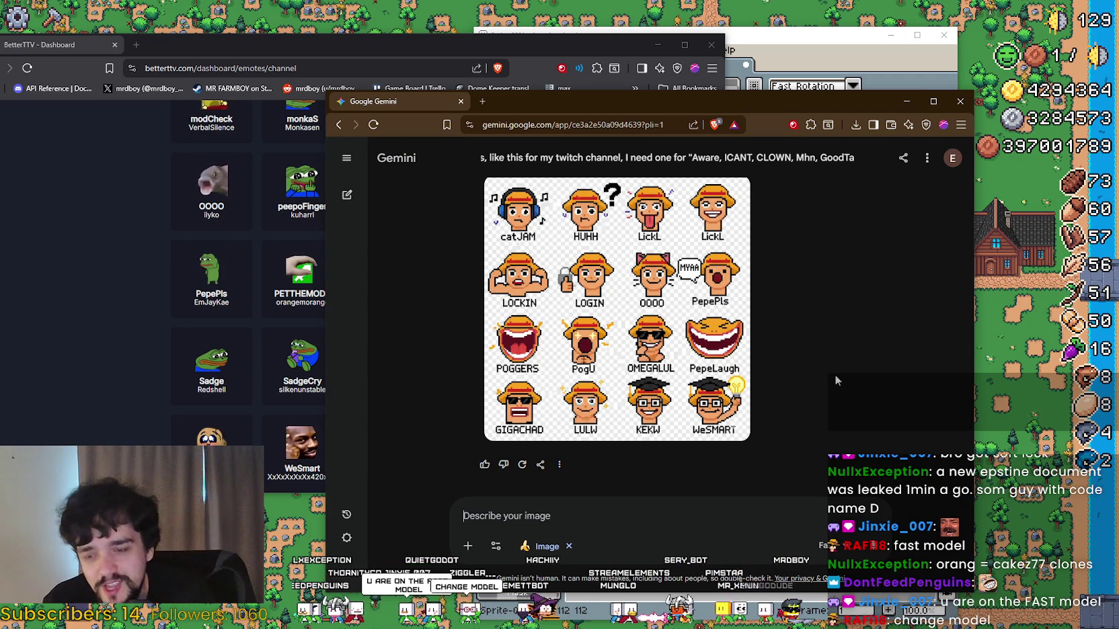
left_click(820, 538)
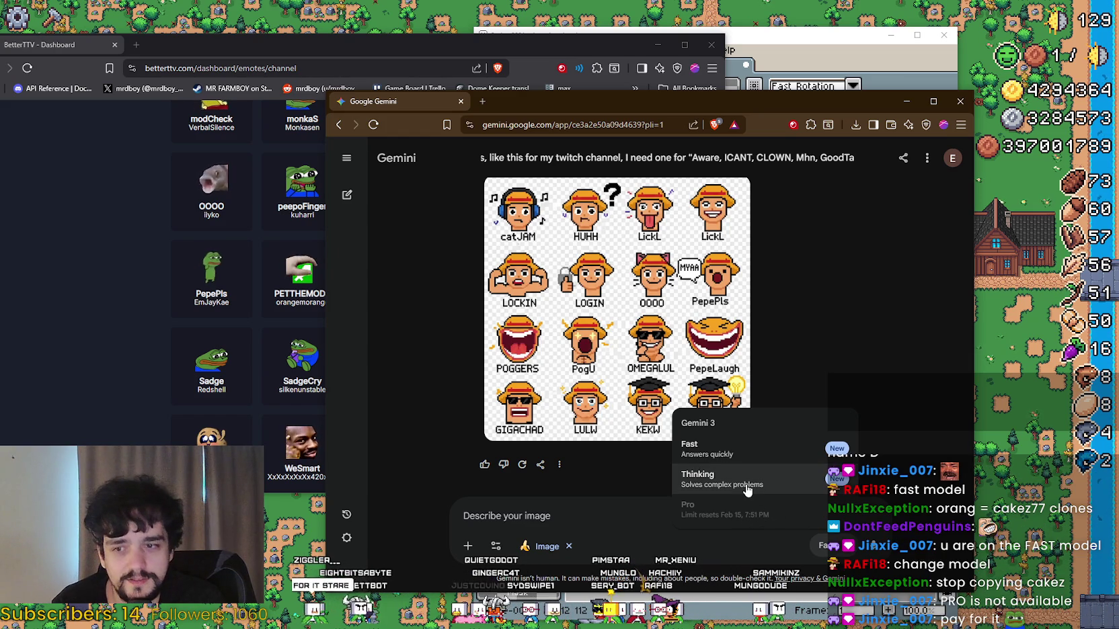
Step: Switch Gemini to the Thinking model
left_click(735, 495)
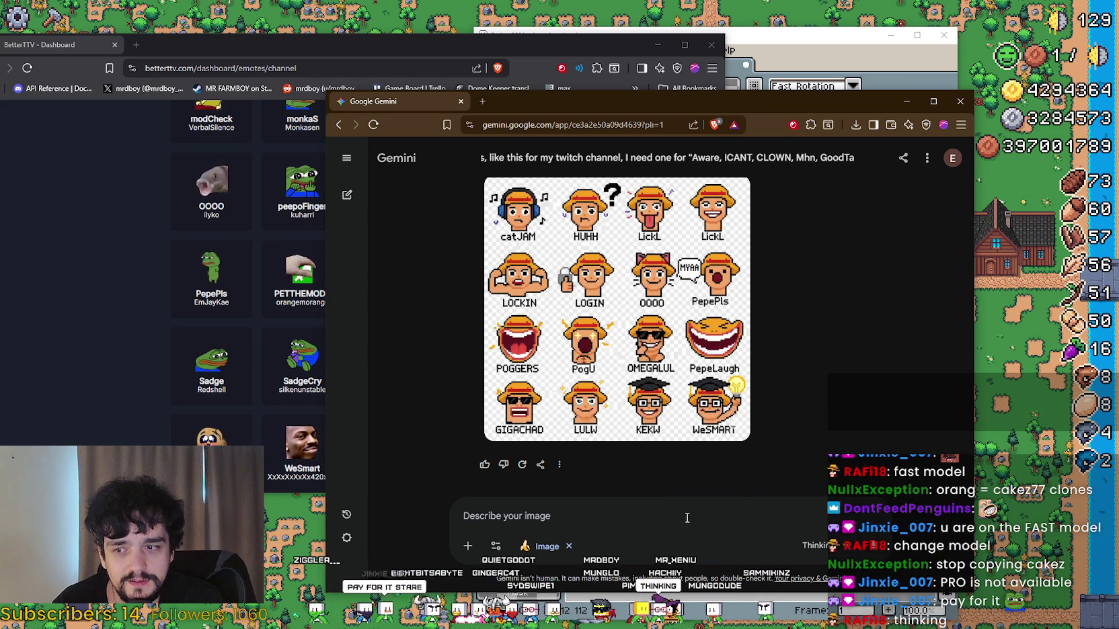
scroll(743, 373, "up", 1)
scroll(744, 373, "up", 2)
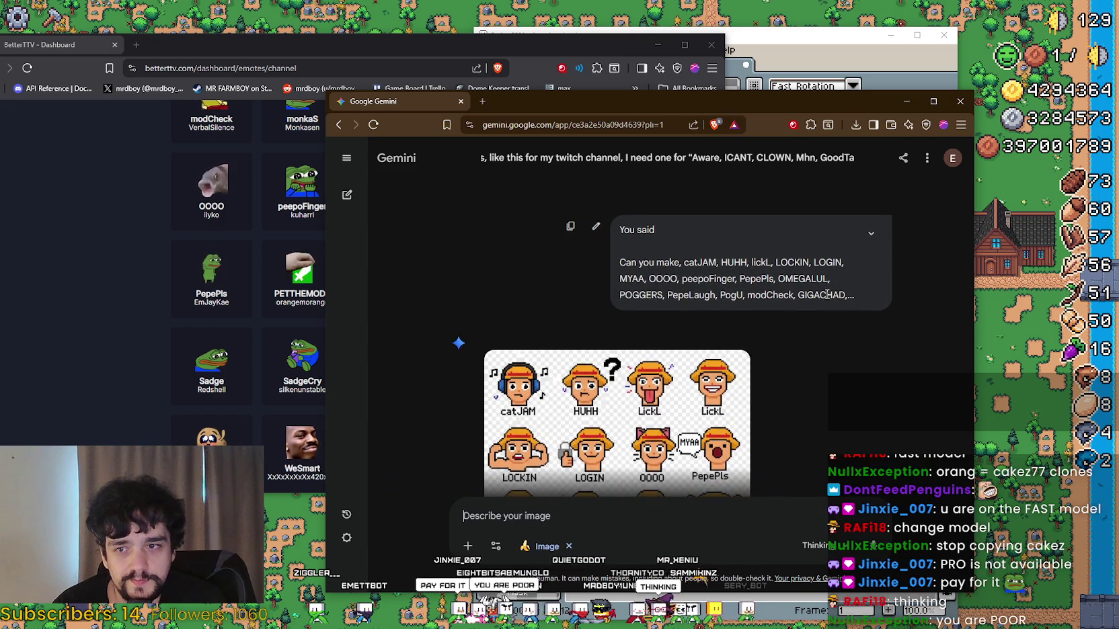
Step: Copy the earlier catJAM-to-WeSMART prompt and resend it to the Thinking model
left_click(868, 235)
mouse_move(727, 313)
left_mouse_down()
mouse_move(619, 275)
mouse_move(604, 259)
mouse_move(624, 251)
mouse_move(620, 262)
left_mouse_up()
key("ctrl+c")
scroll(675, 307, "down", 3)
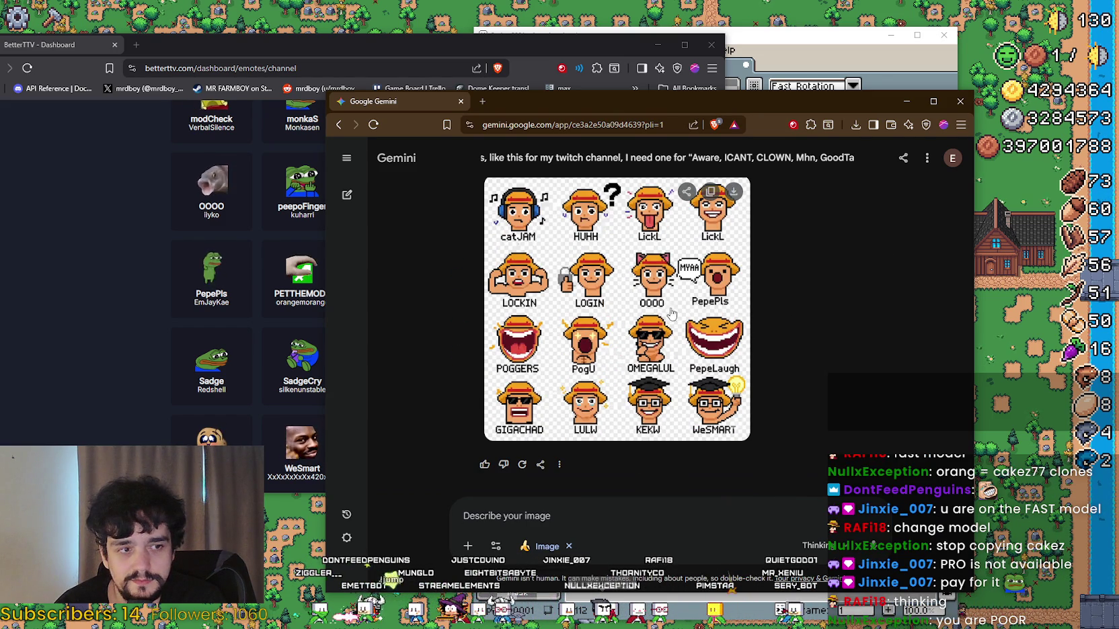
left_click(572, 515)
key("ctrl+v")
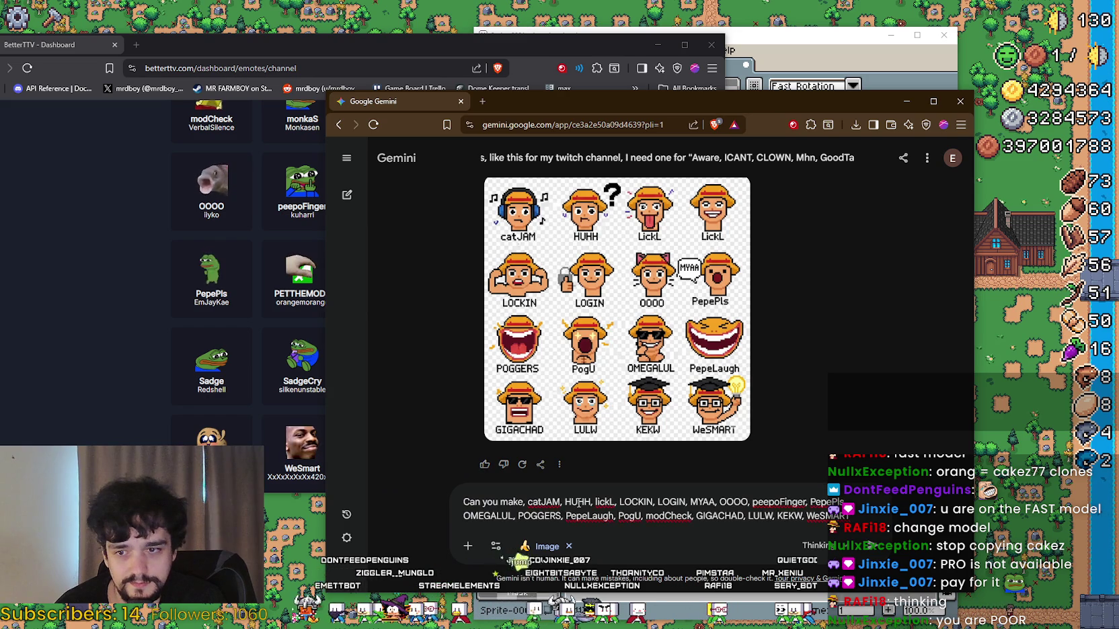
key("Return")
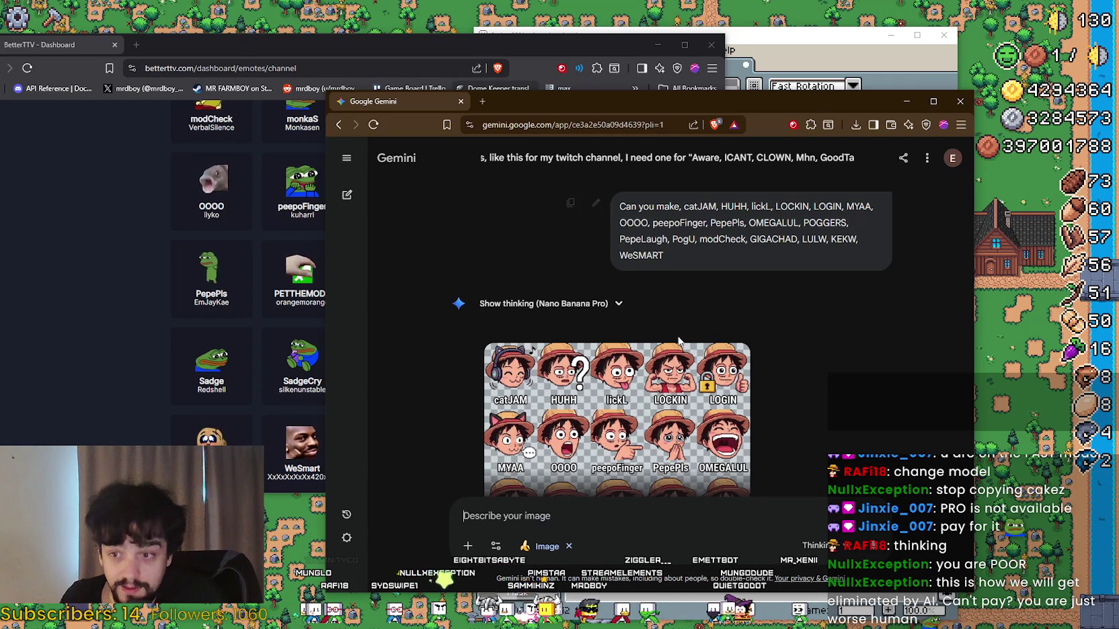
Step: Save the 20-emote sheet to Downloads as Gemini_Generated_Image_xu9ne8xu9ne8xu9n.png
scroll(864, 301, "down", 3)
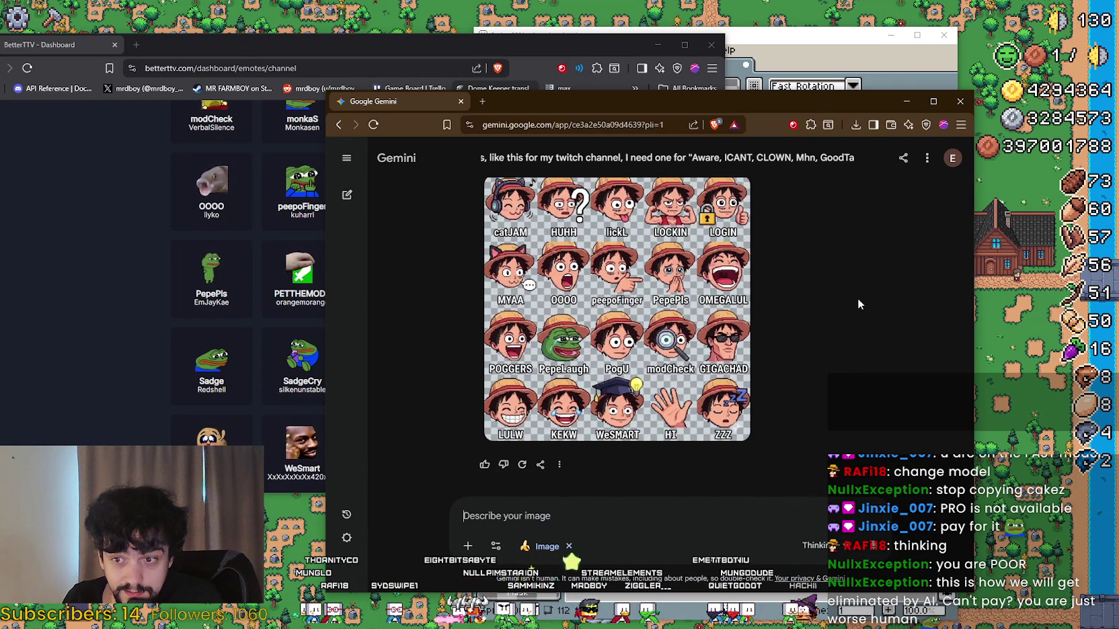
scroll(858, 300, "up", 1)
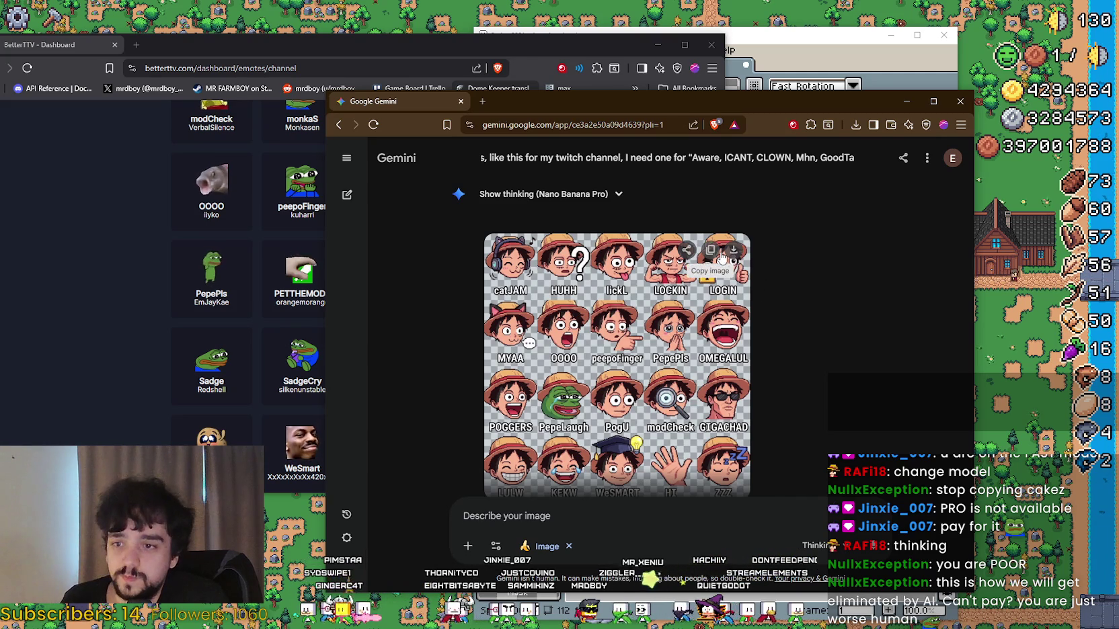
left_click(734, 251)
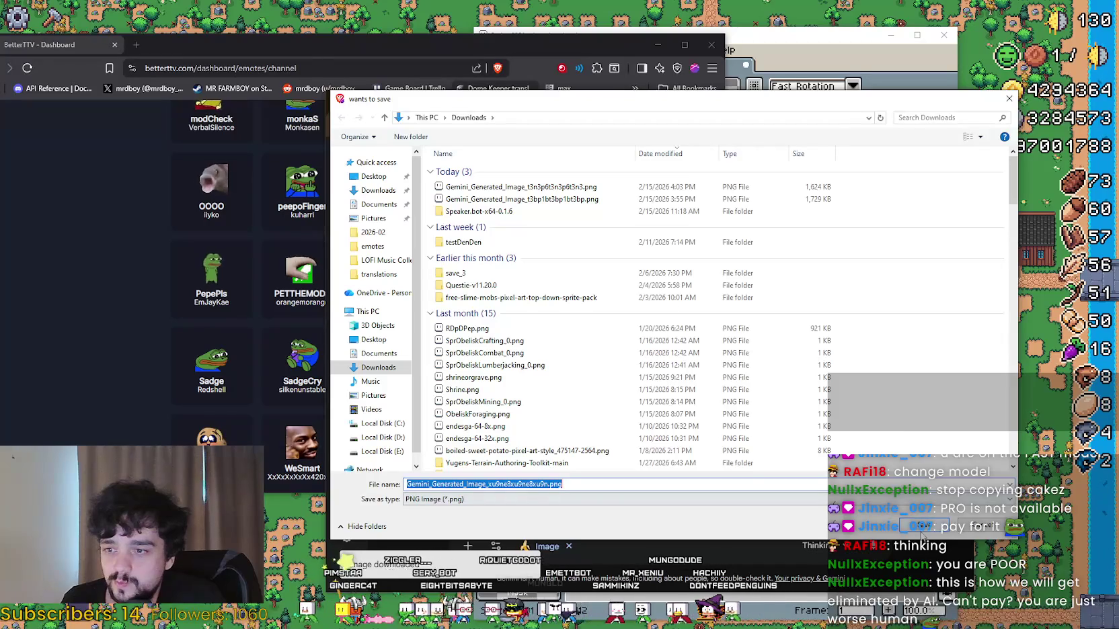
left_click(922, 531)
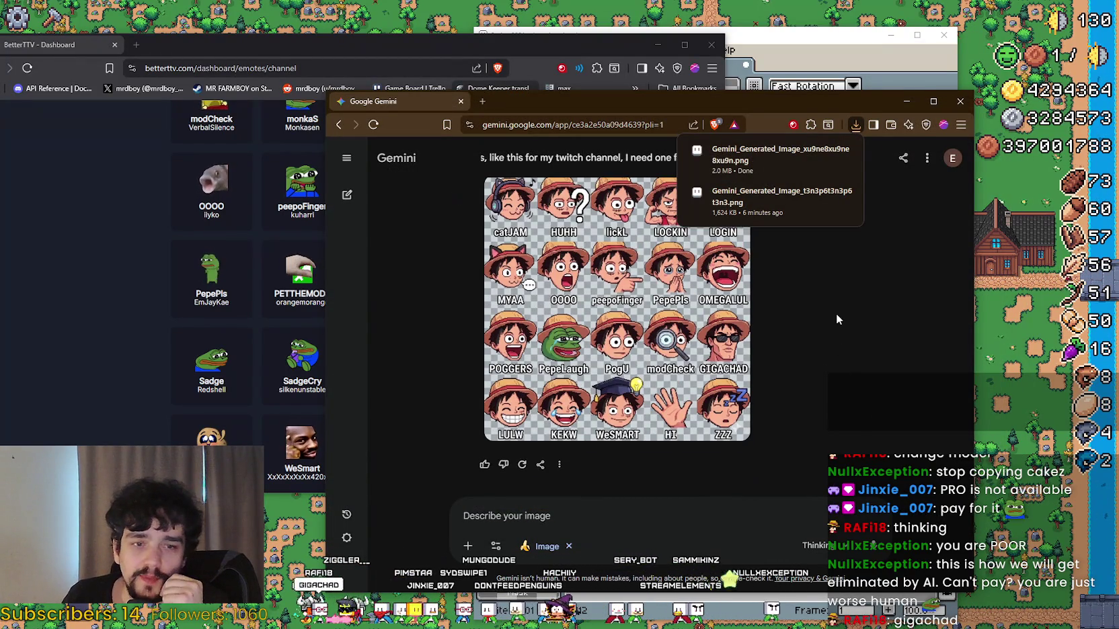
Step: Open the downloaded emote sheet in Aseprite and maximize the window
left_click(856, 124)
left_click(777, 178)
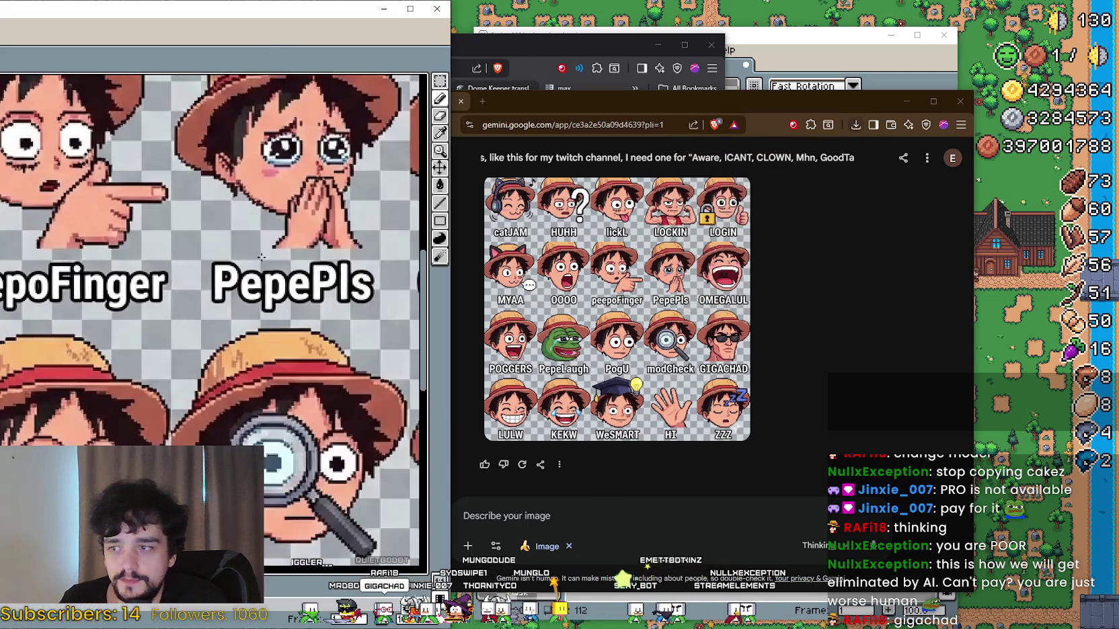
double_click(246, 17)
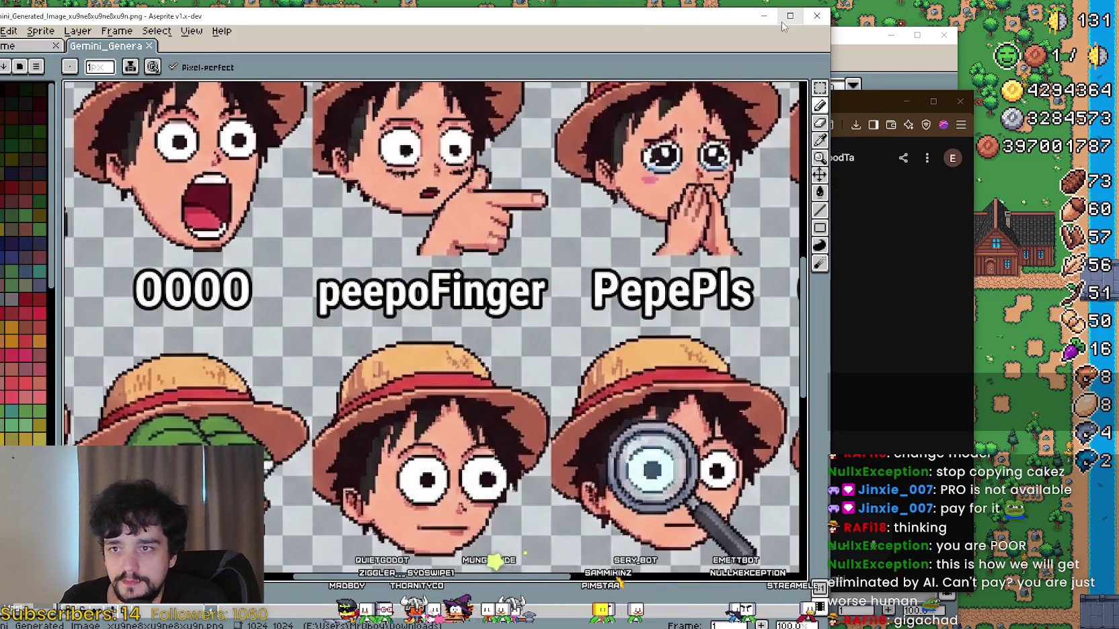
left_click(790, 16)
Step: Zoom and pan around the straw-hat faces, then restore Aseprite to a smaller window
scroll(604, 311, "down", 2)
scroll(750, 342, "up", 3)
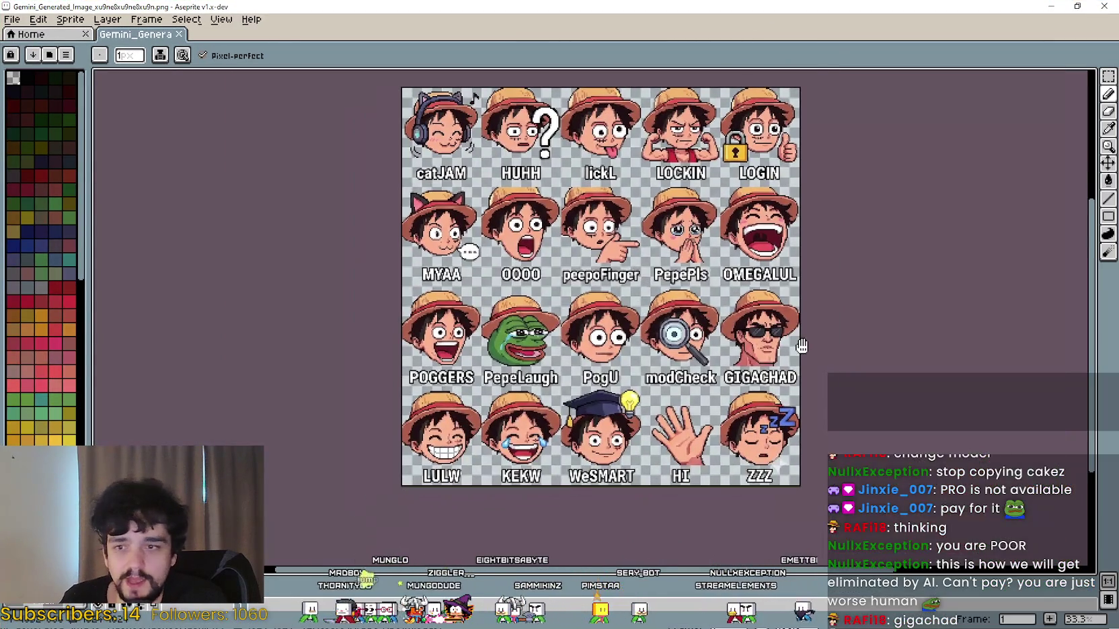
scroll(750, 342, "down", 3)
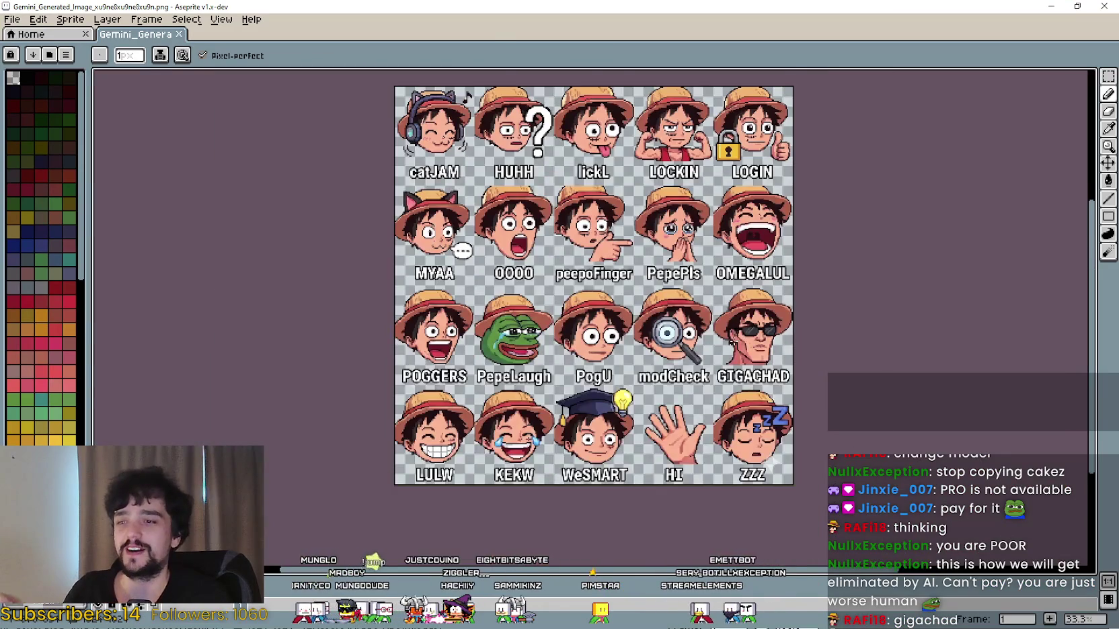
scroll(746, 339, "up", 3)
scroll(719, 348, "down", 2)
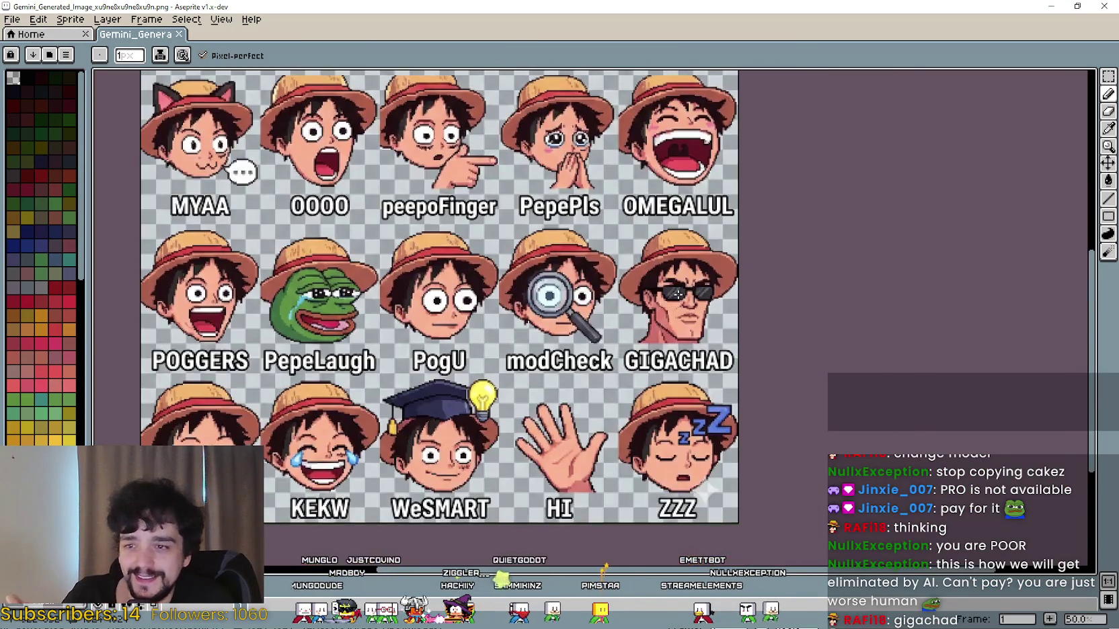
scroll(676, 286, "up", 3)
scroll(673, 284, "down", 1)
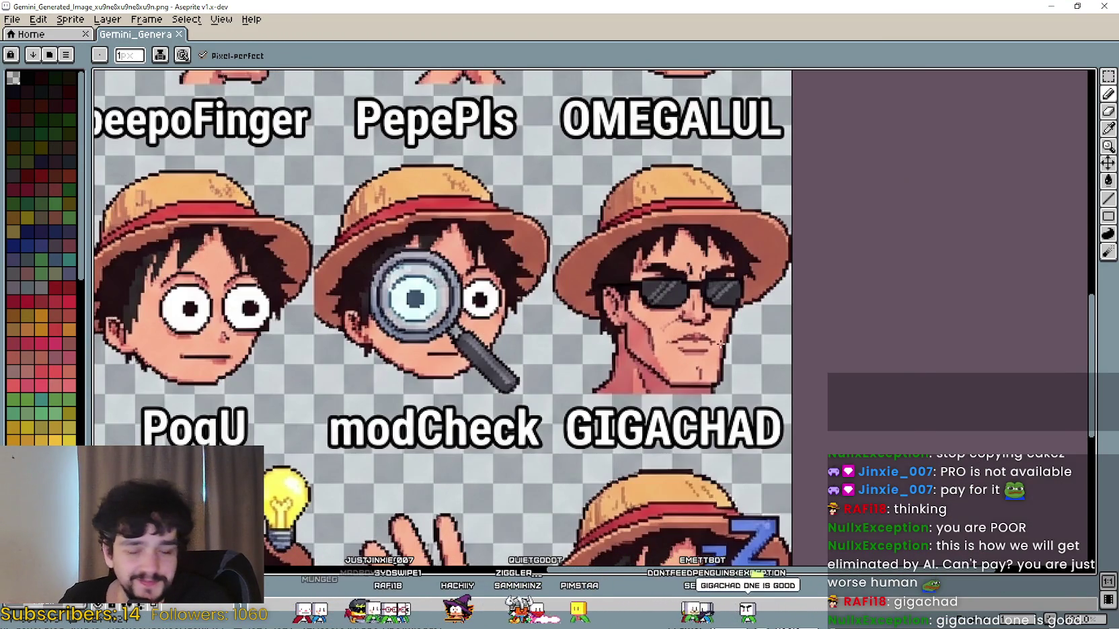
scroll(718, 343, "down", 2)
left_click_drag(719, 339, 811, 348)
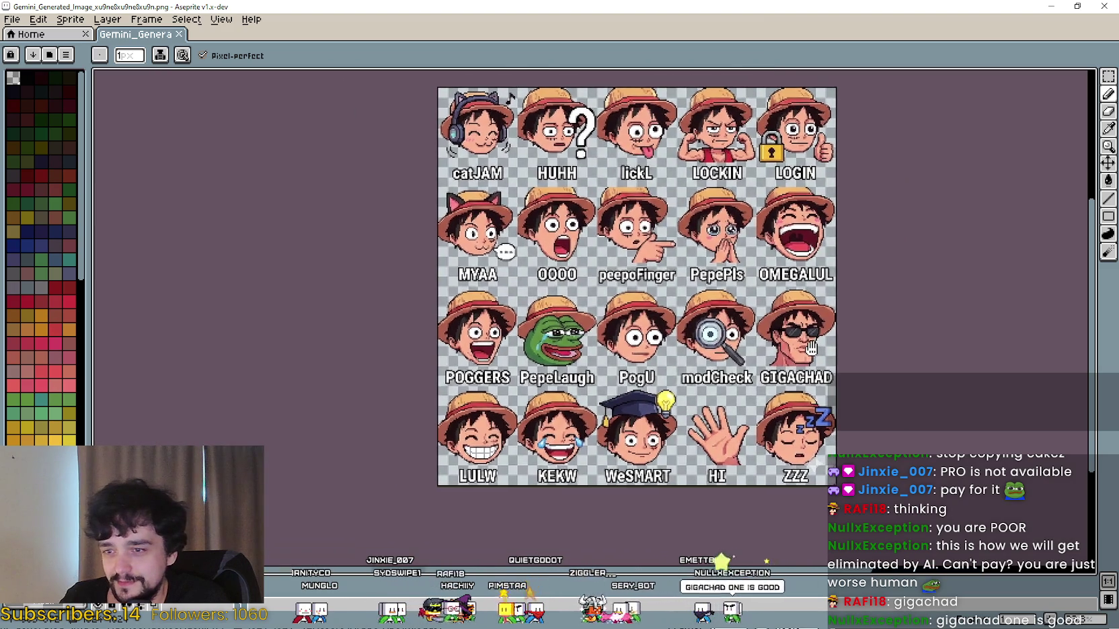
scroll(637, 346, "up", 2)
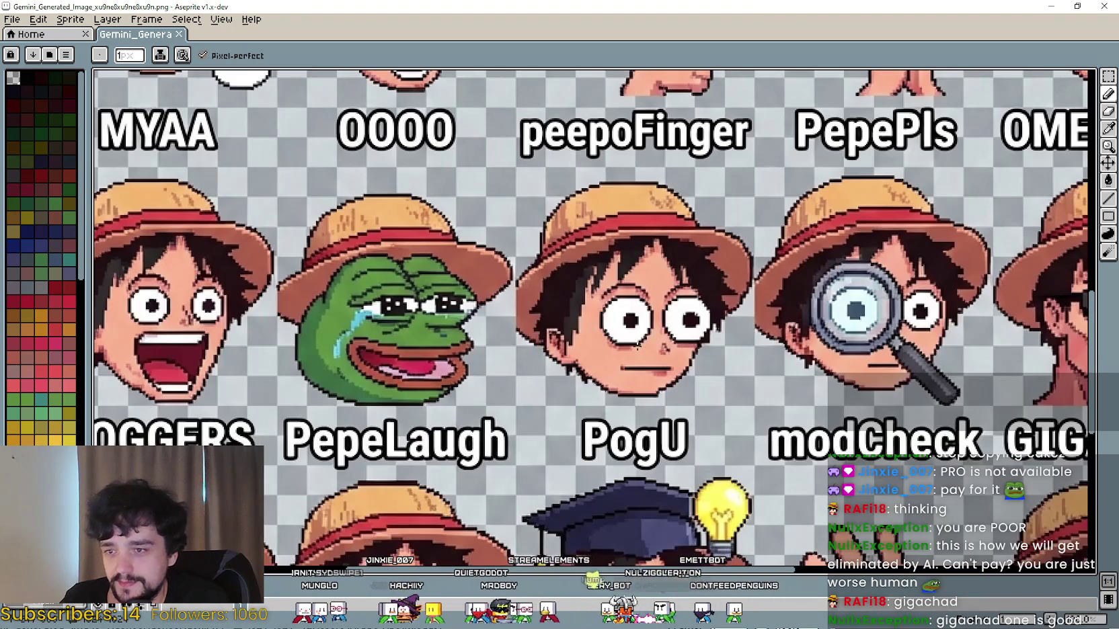
key("super+Down")
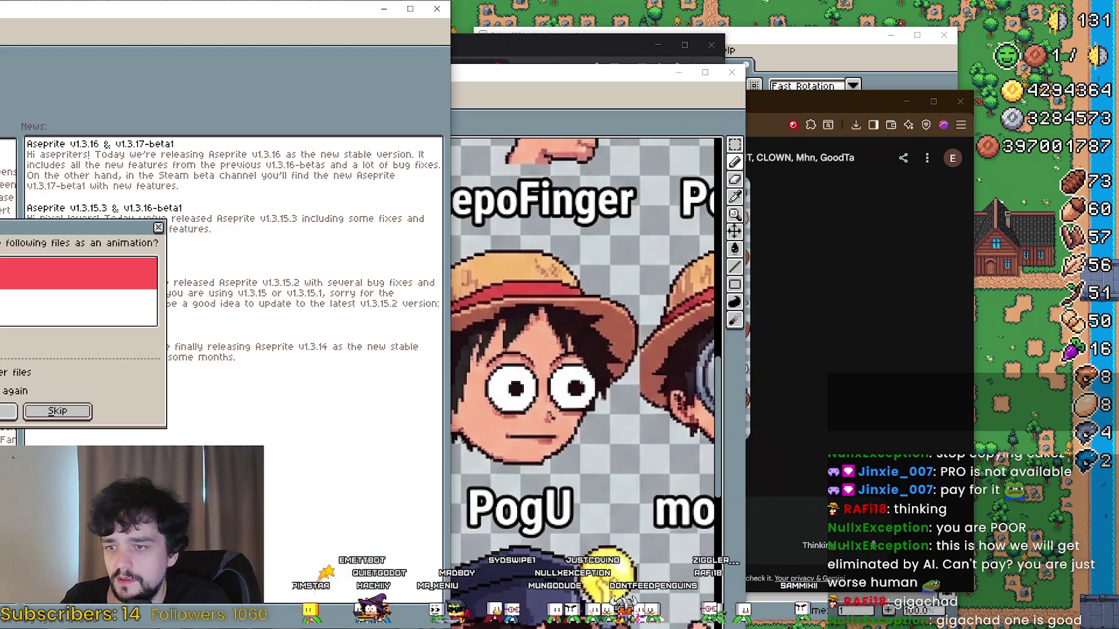
Step: Open UHM2 as a single sprite, reposition and narrow its window, then minimize it
key("Return")
mouse_move(147, 19)
left_mouse_down()
mouse_move(147, 33)
mouse_move(485, 47)
left_mouse_up()
left_click_drag(332, 334, 653, 334)
scroll(862, 315, "up", 3)
scroll(862, 315, "down", 1)
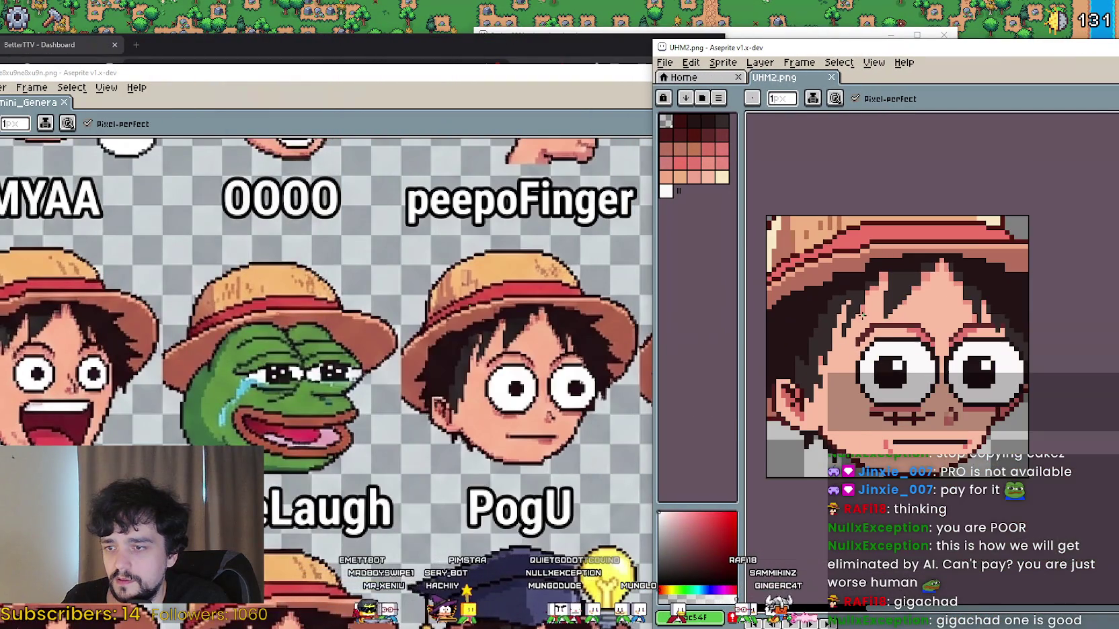
scroll(876, 323, "down", 1)
scroll(935, 343, "up", 1)
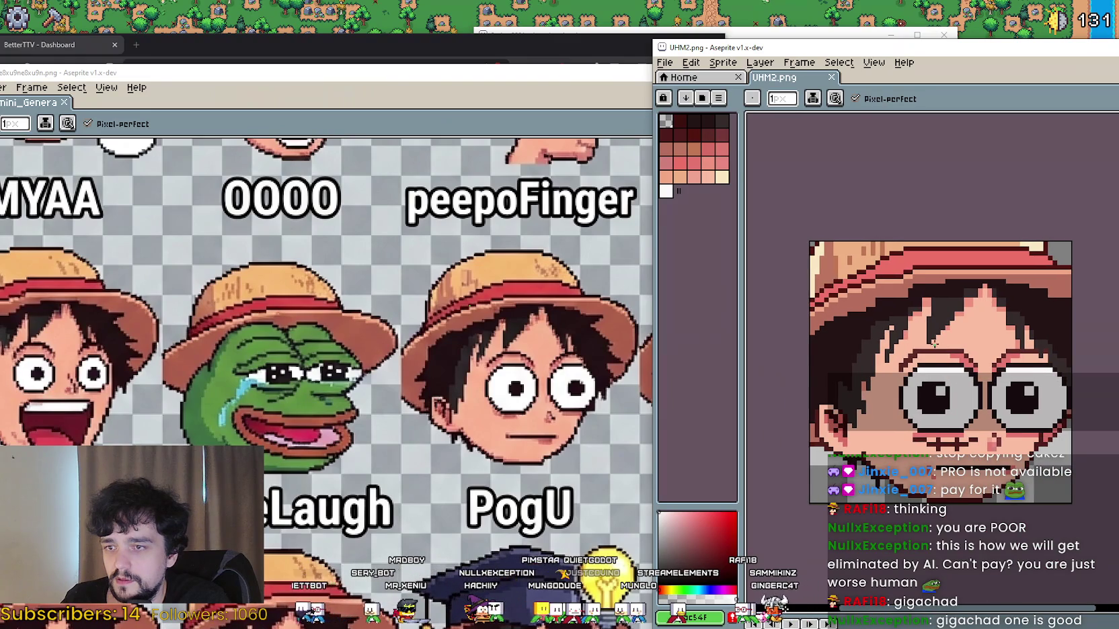
left_click_drag(861, 51, 780, 44)
left_click_drag(571, 348, 636, 348)
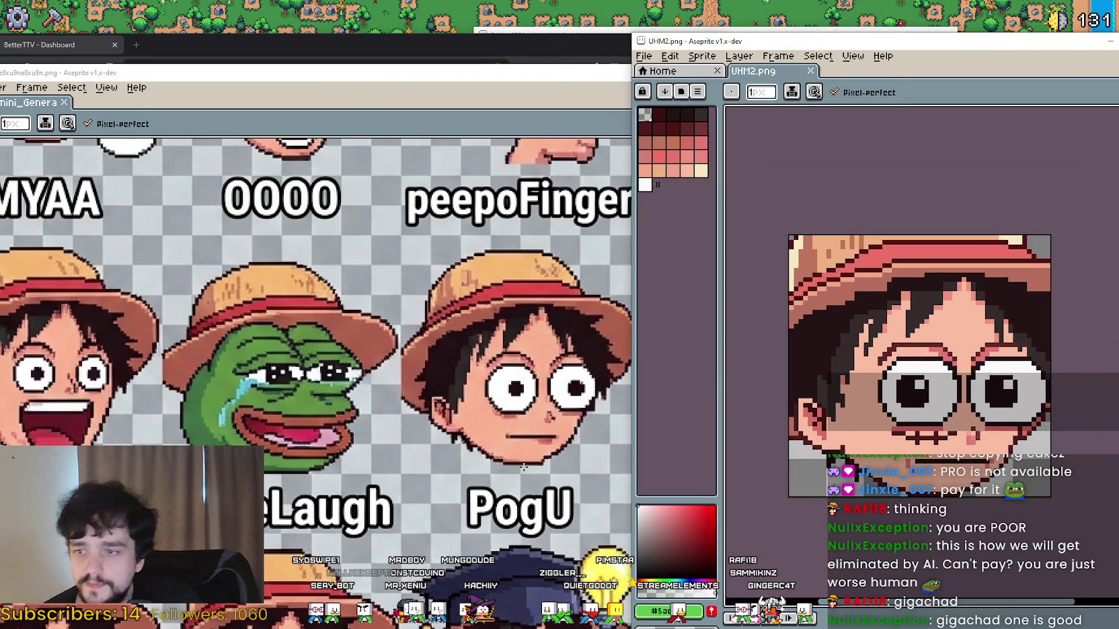
left_click(1110, 42)
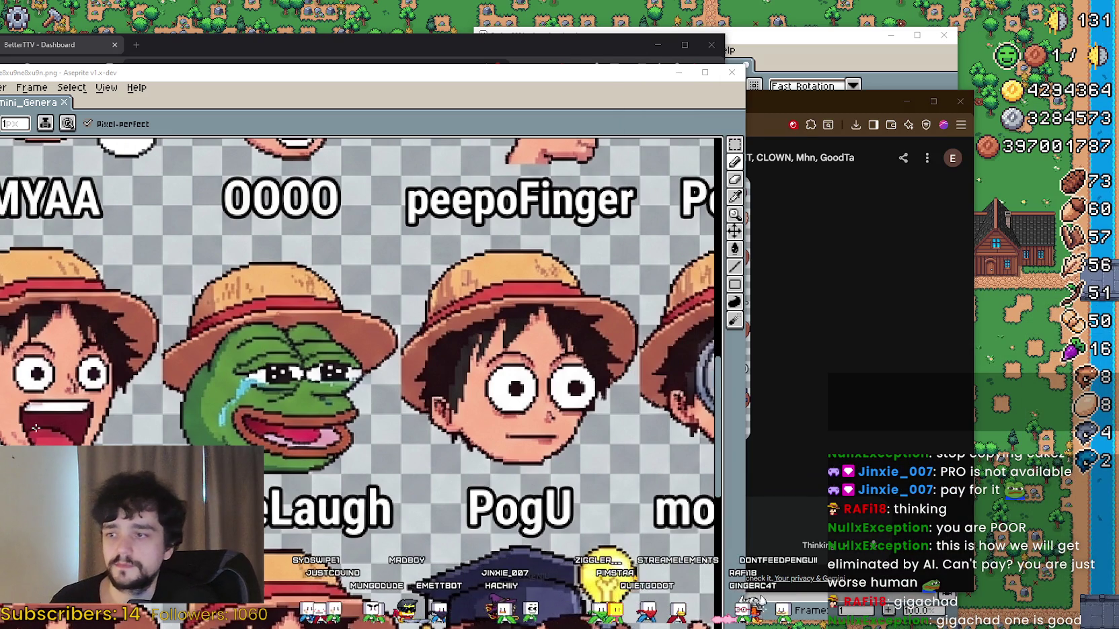
Step: Bring Gemini forward showing the earlier AWARE-to-Wow nine-emote sheet
scroll(94, 377, "down", 3)
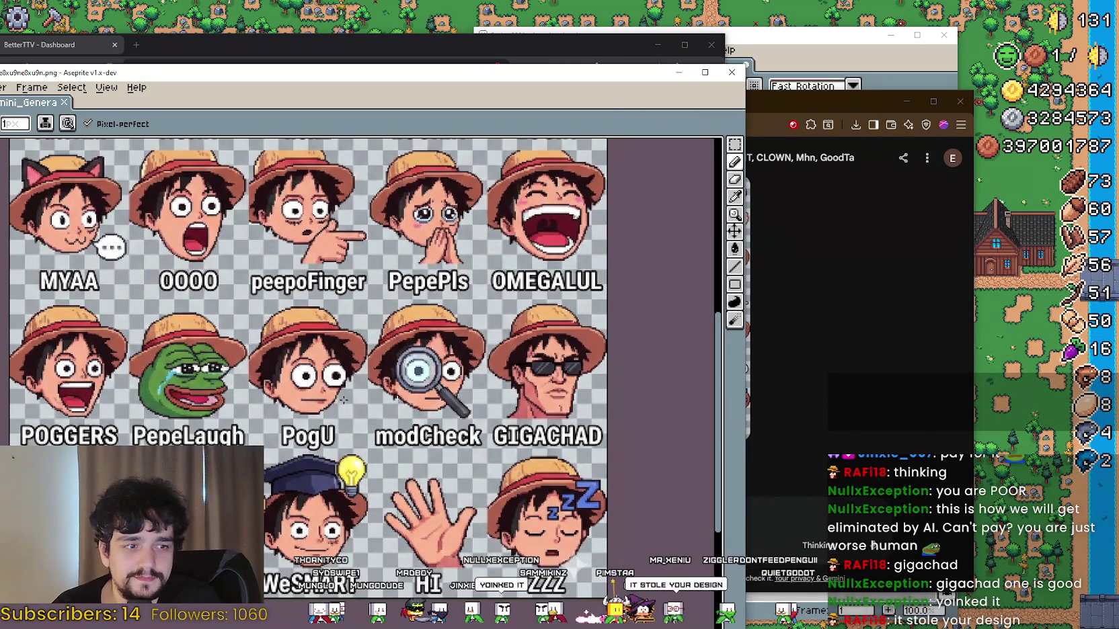
left_click(824, 420)
scroll(807, 398, "up", 10)
scroll(810, 395, "down", 15)
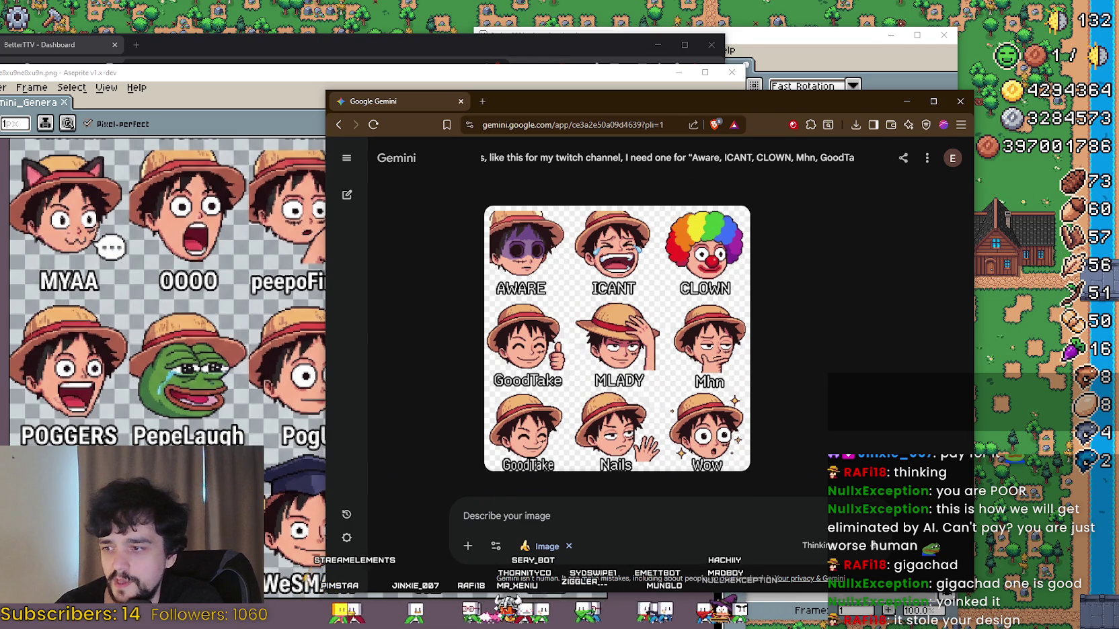
Step: Scroll Gemini to the newest 20-emote grid, then switch back to its copy in Aseprite
key("alt+Tab")
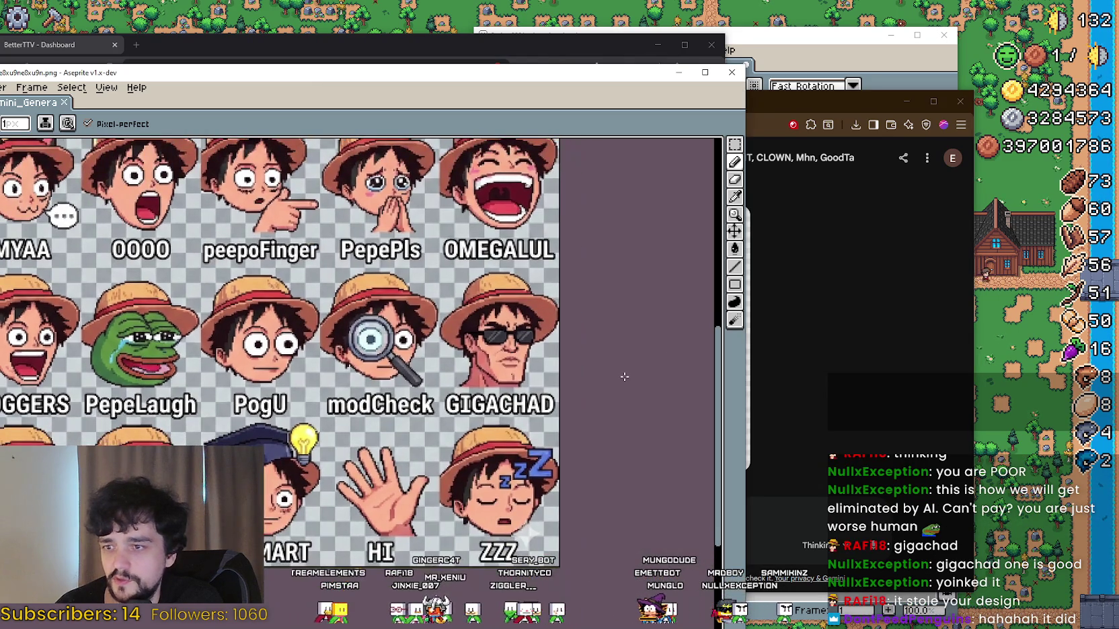
left_click(865, 384)
scroll(857, 355, "down", 15)
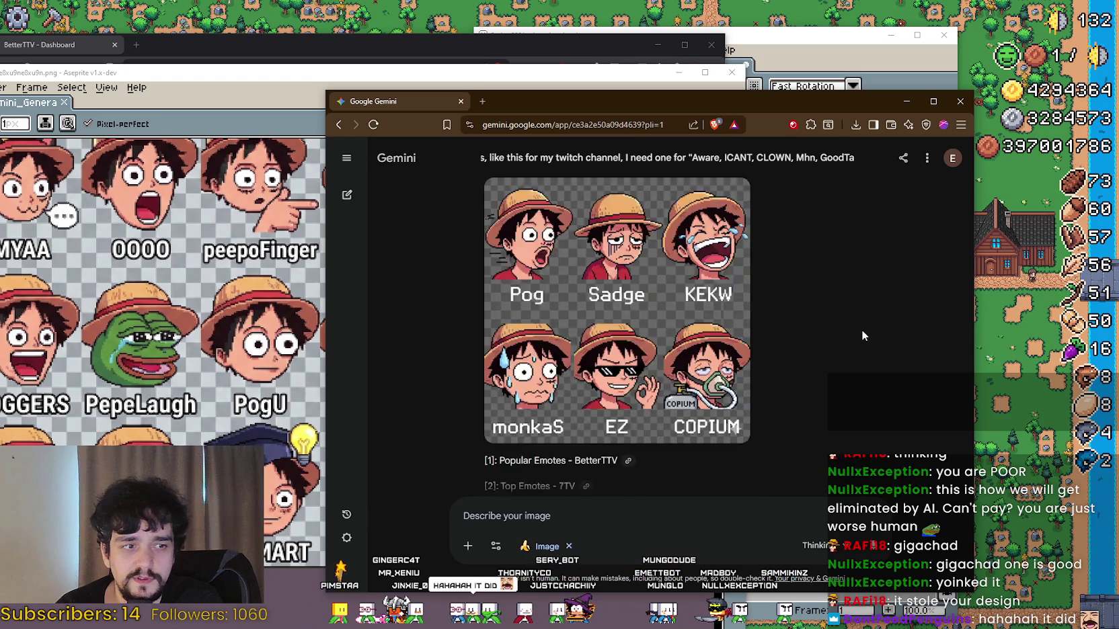
scroll(860, 325, "down", 10)
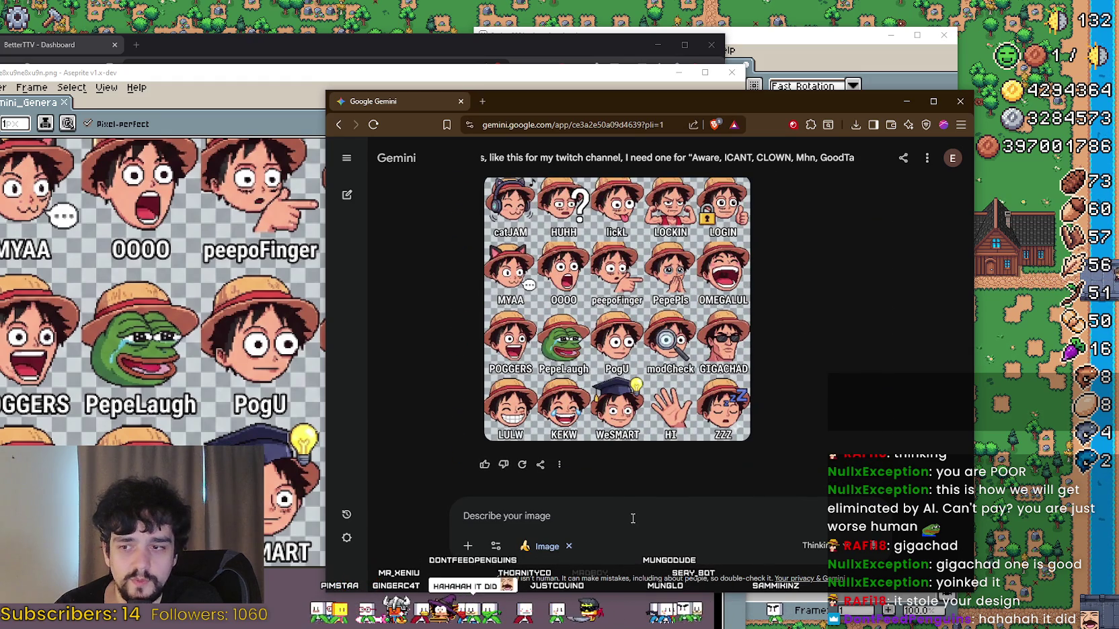
key("alt+Tab")
scroll(289, 306, "up", 3)
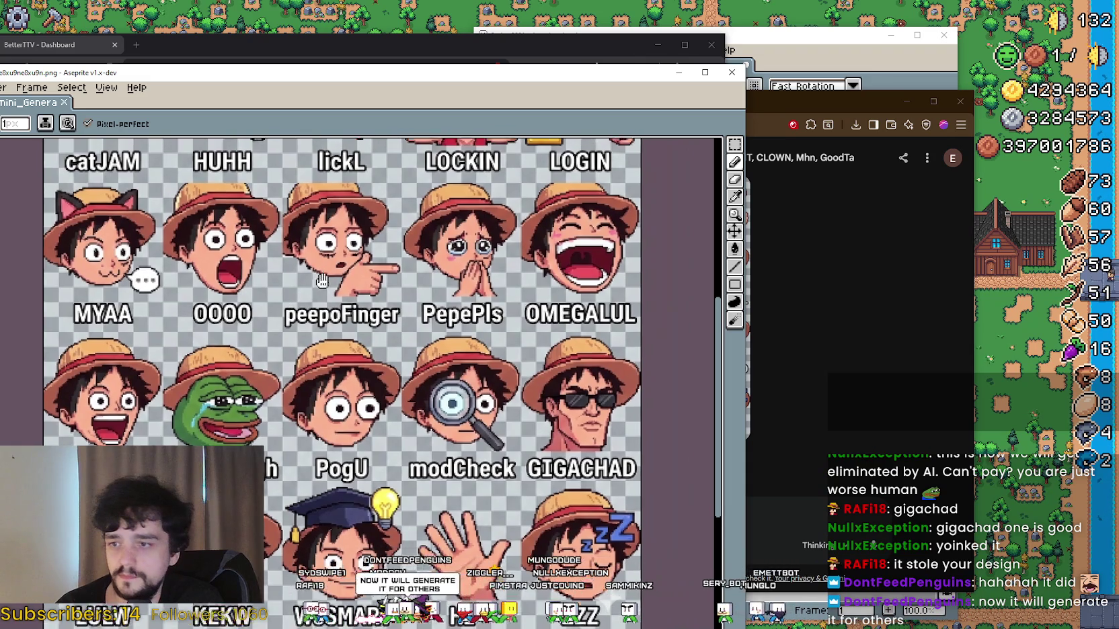
Step: Pan over the emote sheet from the catJAM row down to the WeSMART, HI, ZZZ row
scroll(289, 299, "up", 4)
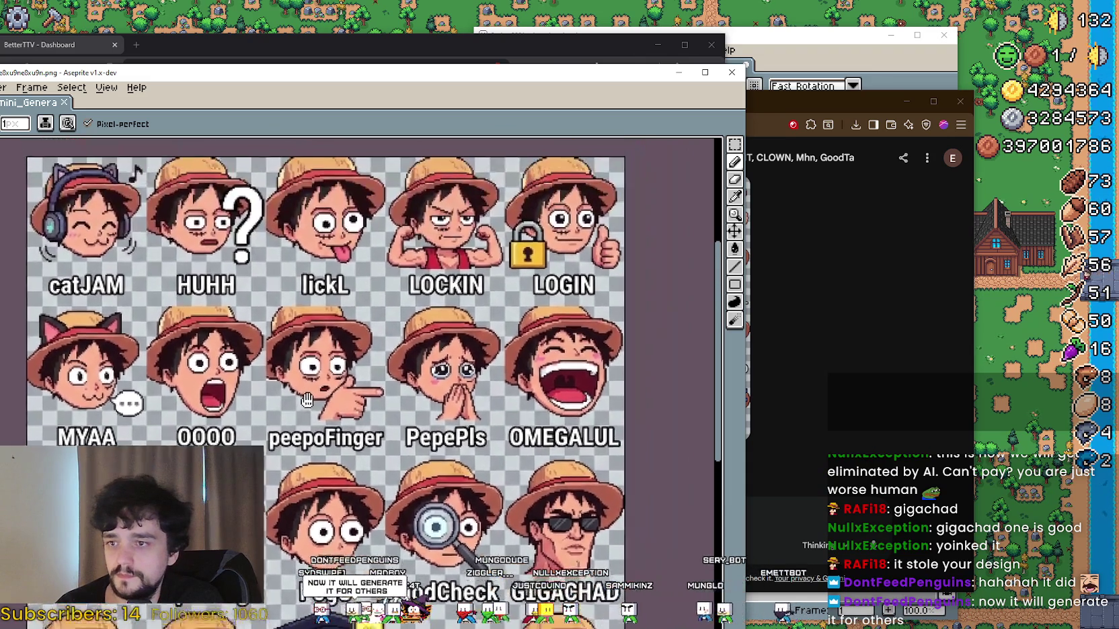
left_click_drag(307, 401, 315, 425)
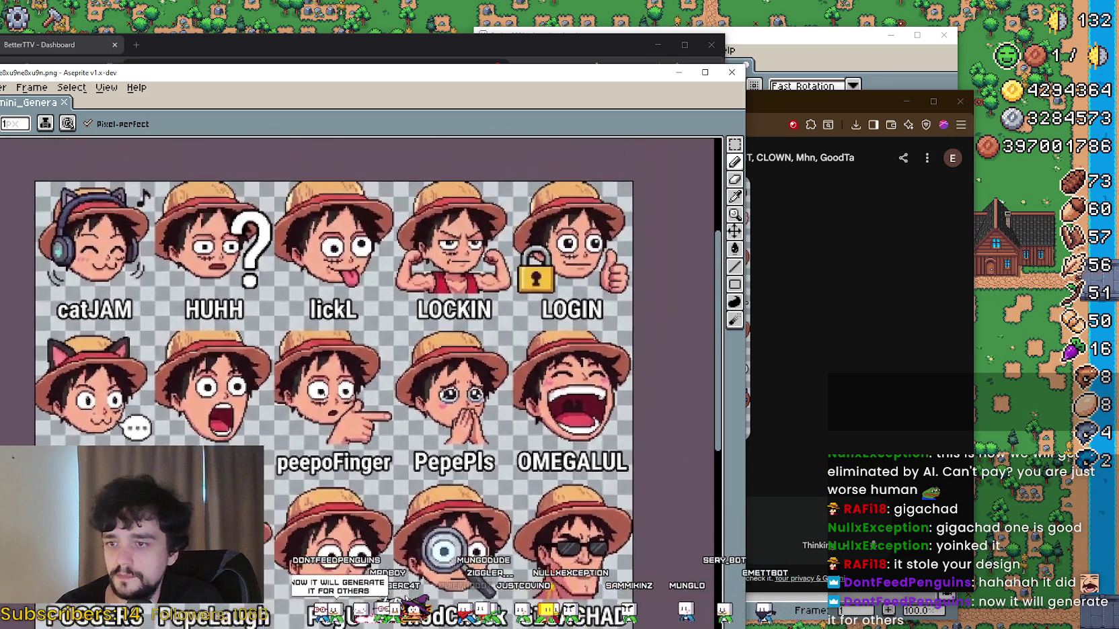
scroll(536, 421, "left", 3)
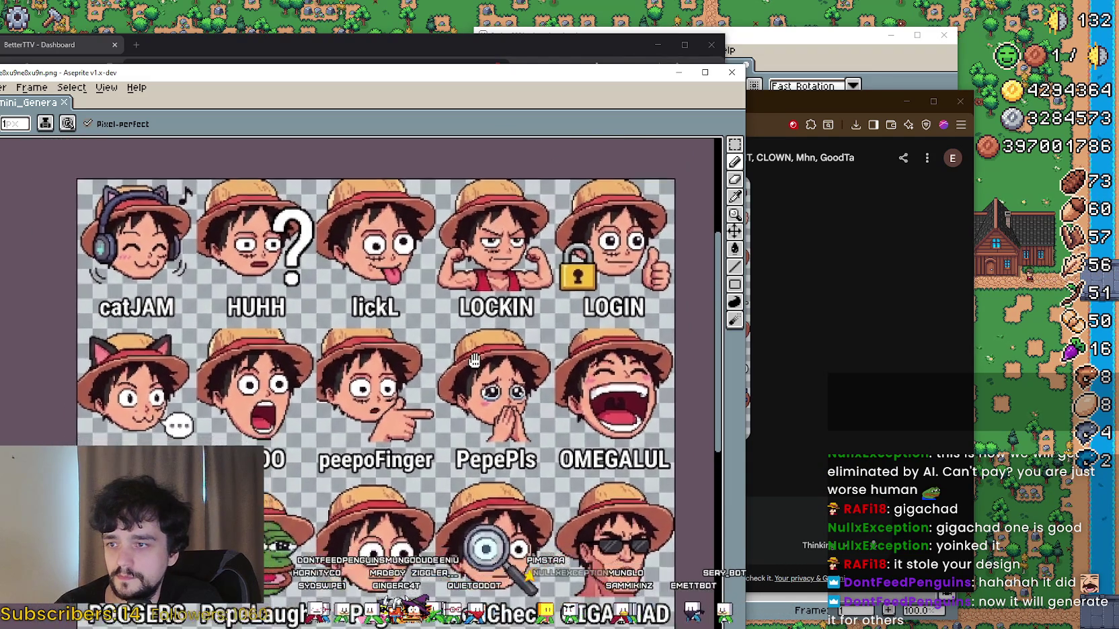
scroll(482, 476, "down", 2)
scroll(481, 476, "down", 4)
scroll(481, 476, "right", 2)
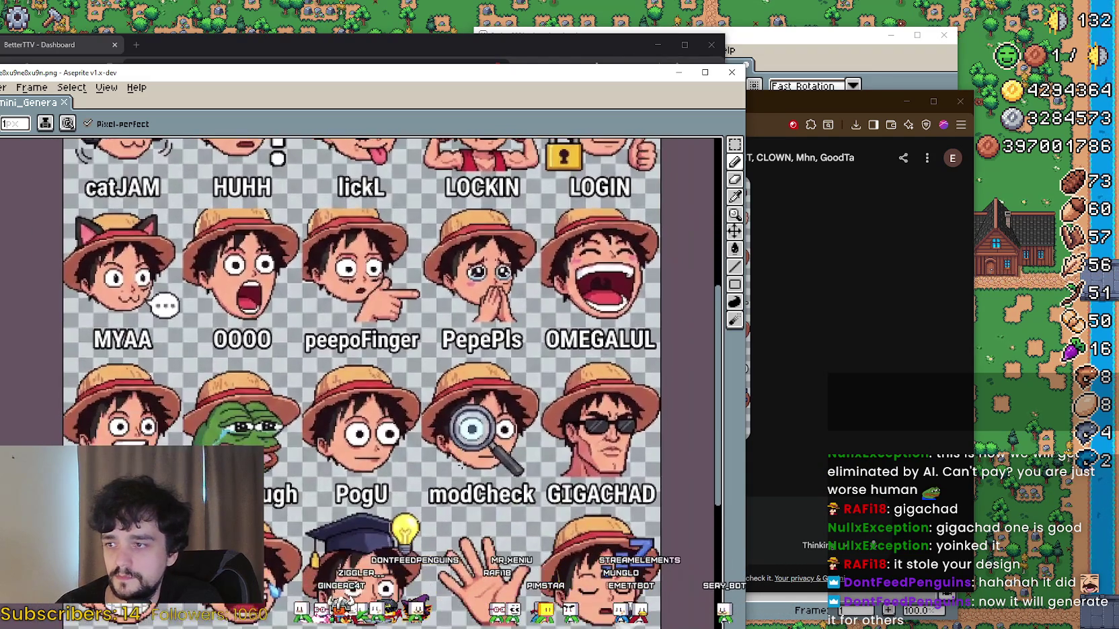
scroll(484, 511, "down", 3)
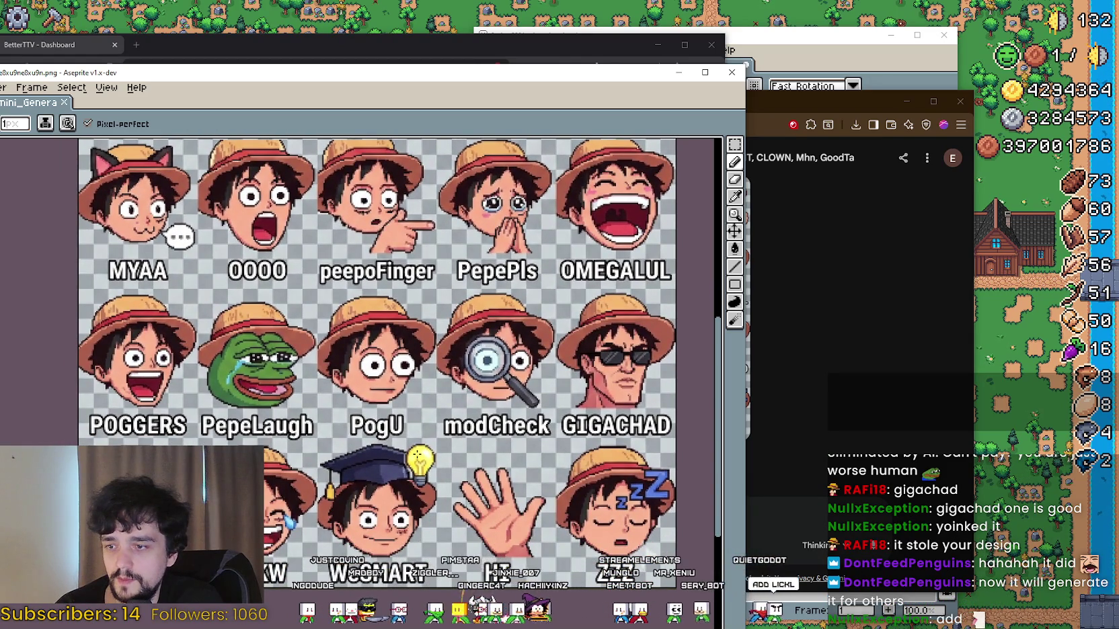
mouse_move(509, 360)
left_mouse_down()
mouse_move(605, 349)
mouse_move(614, 403)
mouse_move(596, 363)
mouse_move(551, 377)
mouse_move(522, 405)
left_mouse_up()
left_click_drag(446, 353, 418, 361)
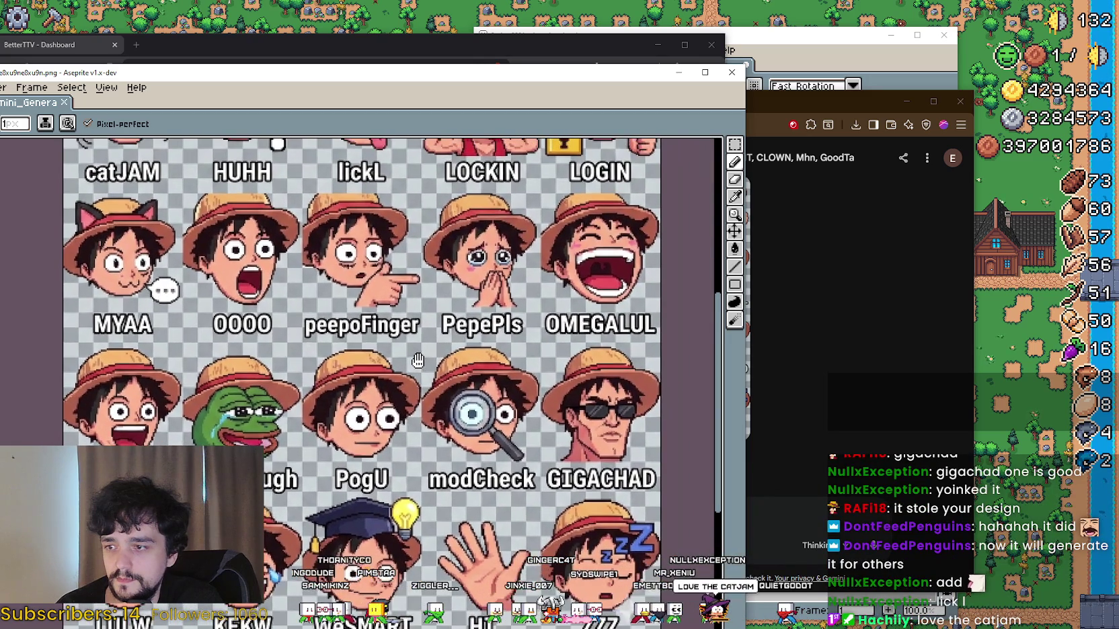
scroll(417, 299, "up", 5)
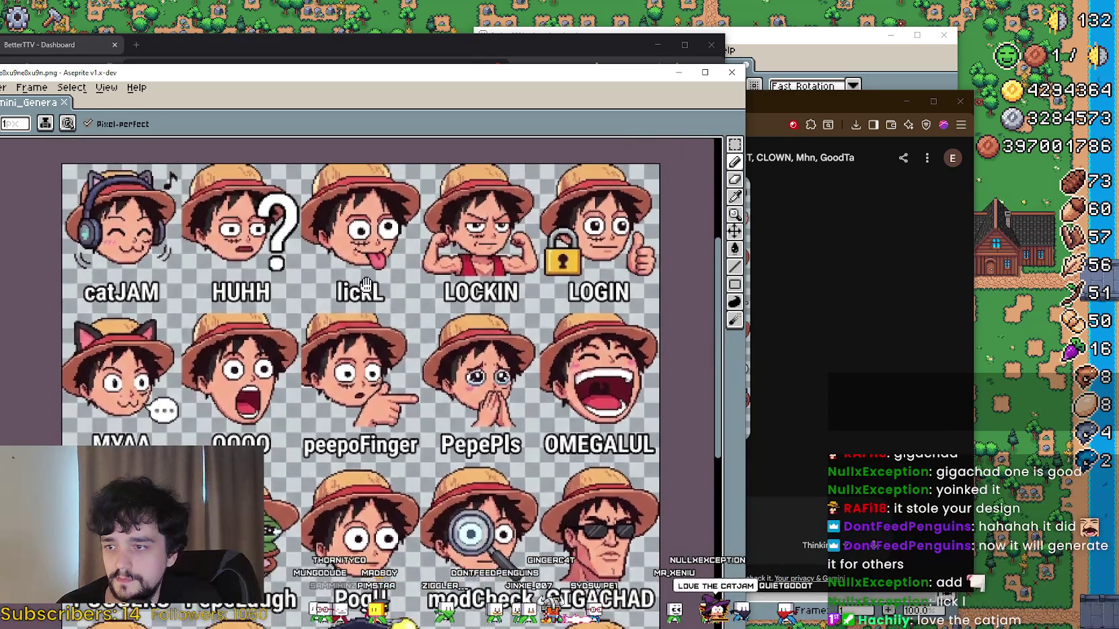
mouse_move(365, 284)
left_mouse_down()
mouse_move(373, 315)
mouse_move(357, 158)
mouse_move(389, 180)
mouse_move(387, 356)
mouse_move(386, 344)
left_mouse_up()
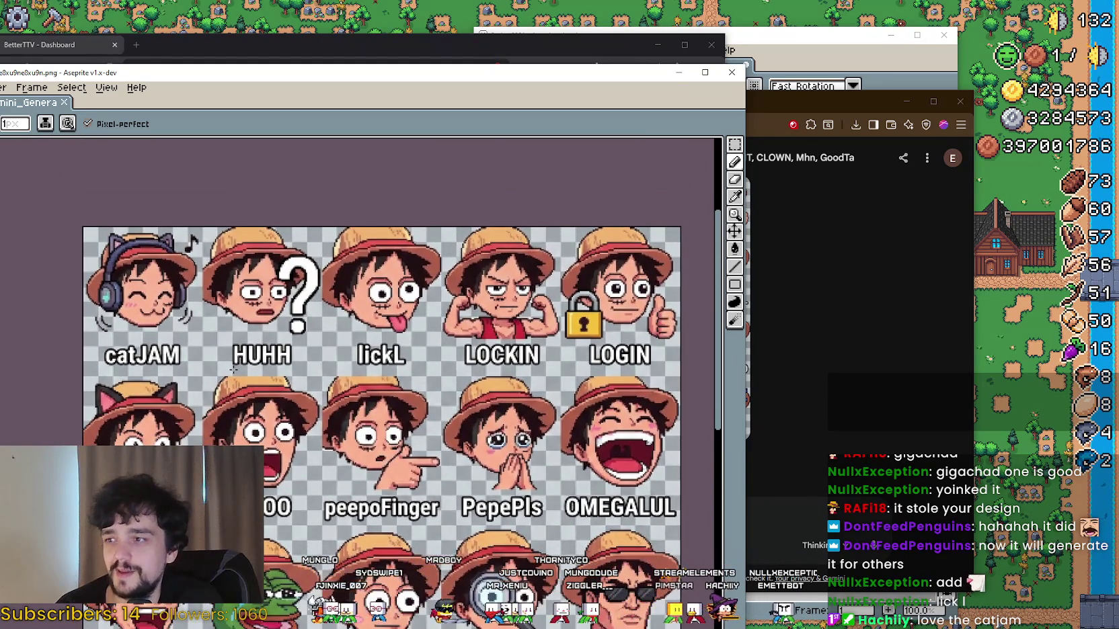
mouse_move(417, 425)
left_mouse_down()
mouse_move(399, 141)
mouse_move(417, 84)
left_mouse_up()
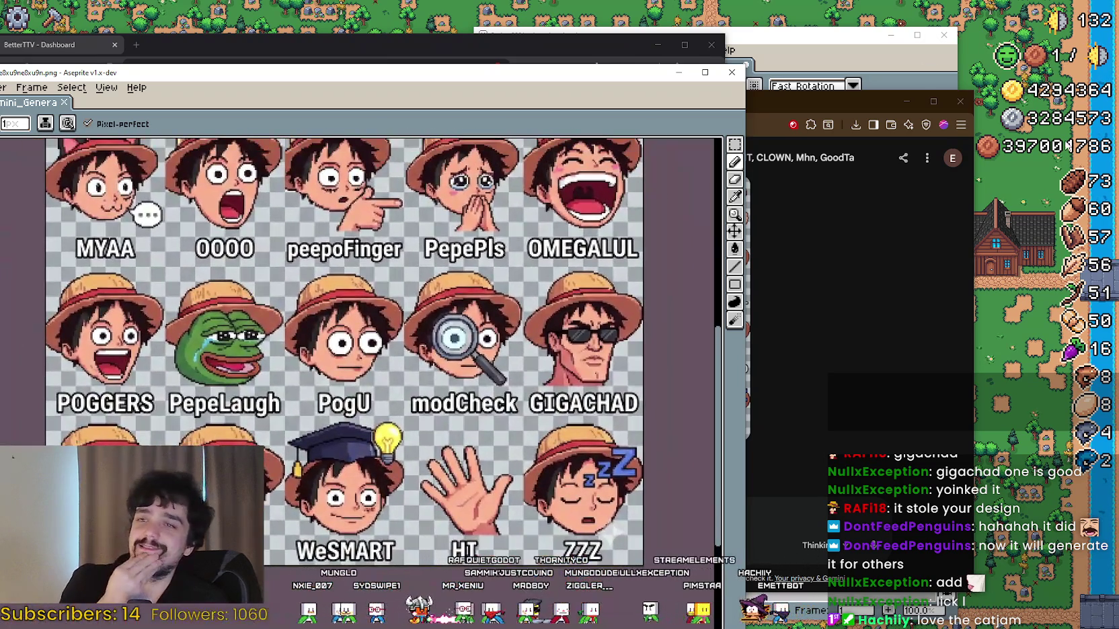
Step: Close the emote sheet window and the BetterTTV dashboard, then move Gemini aside to reveal Aseprite
left_click(732, 72)
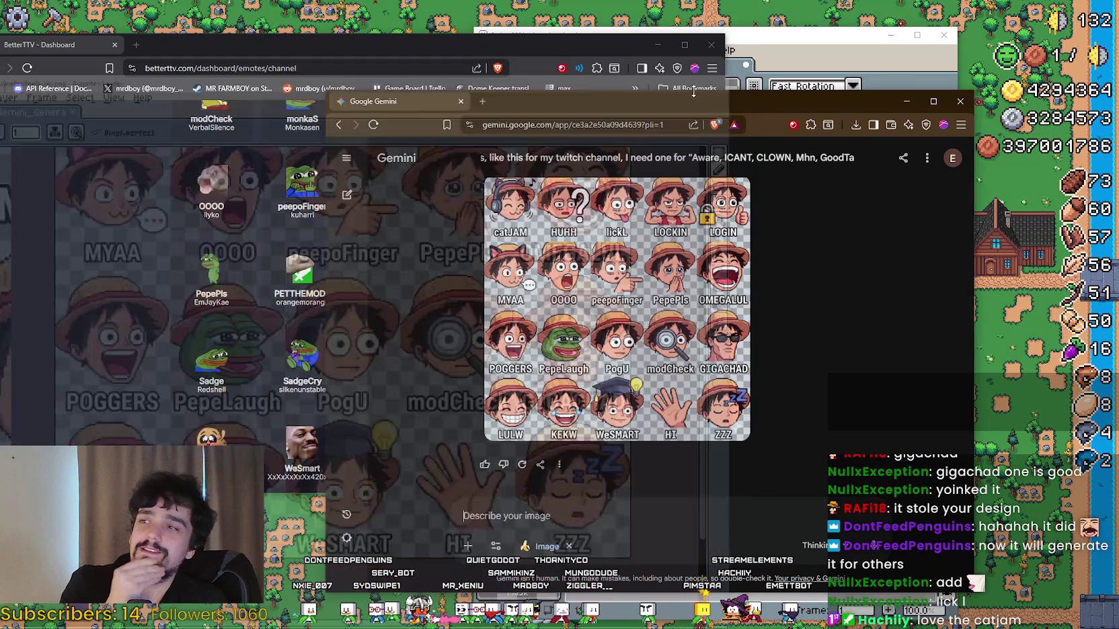
left_click(328, 49)
left_click_drag(330, 44, 479, 55)
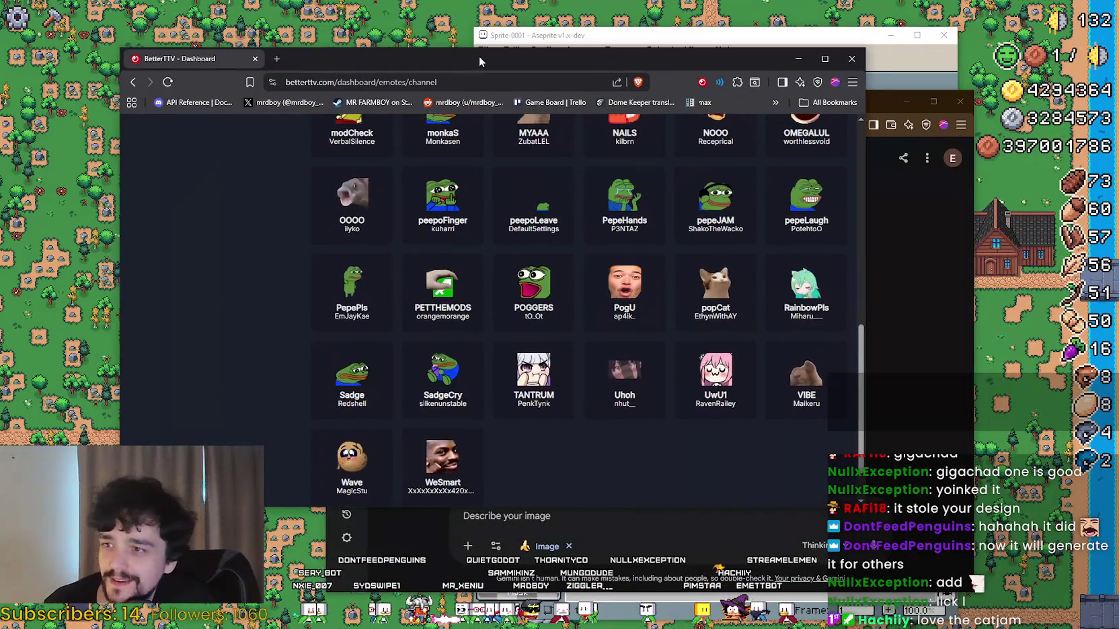
scroll(673, 202, "up", 5)
left_click(859, 62)
left_click_drag(836, 101, 834, 66)
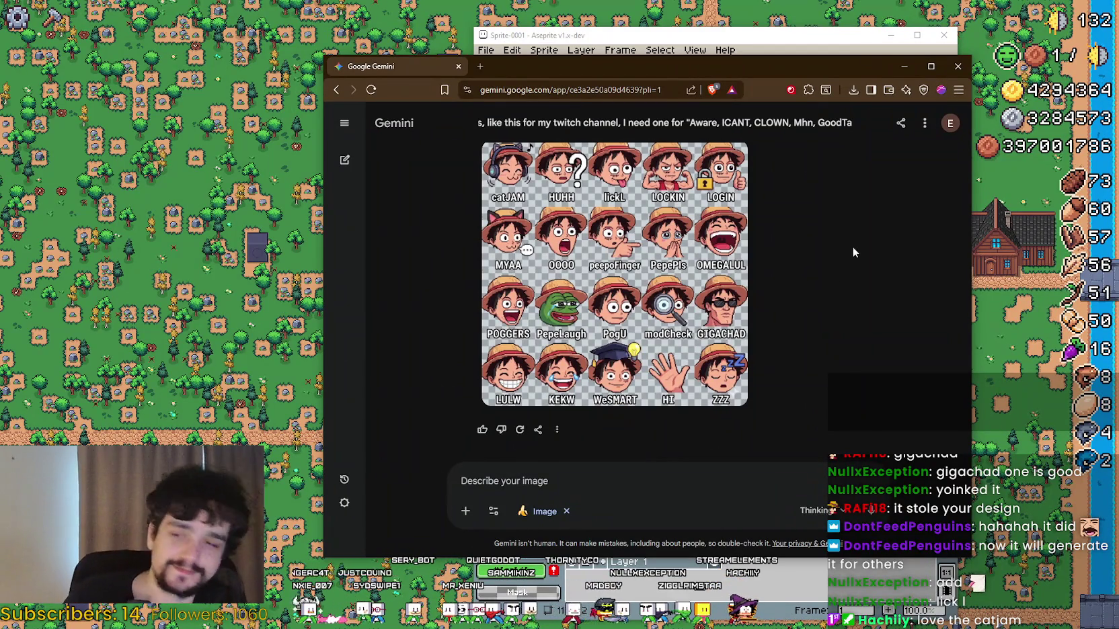
Step: Minimize Gemini, close Sprite-0001 choosing Don't Save, and quit Aseprite
left_click_drag(880, 63, 1046, 102)
left_click(1069, 105)
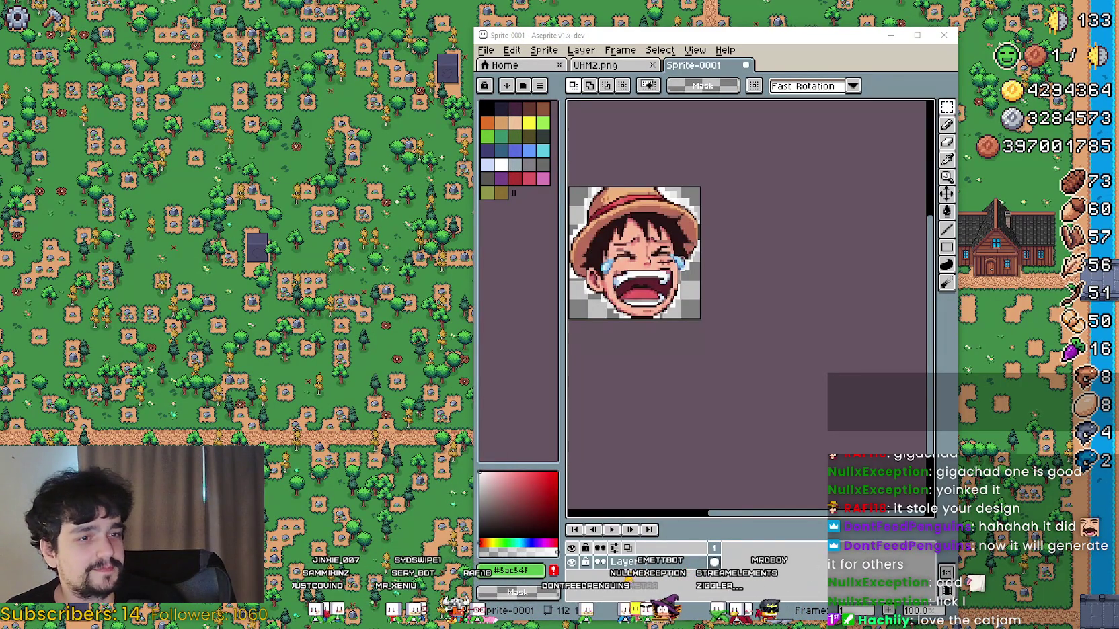
scroll(740, 227, "down", 1)
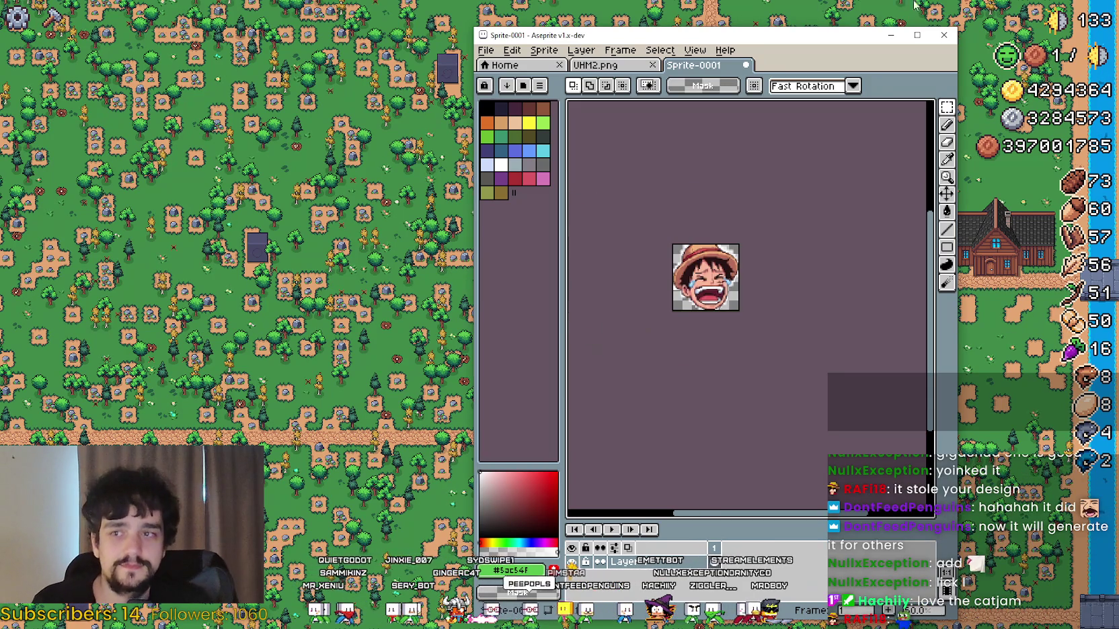
left_click(750, 64)
left_click(711, 363)
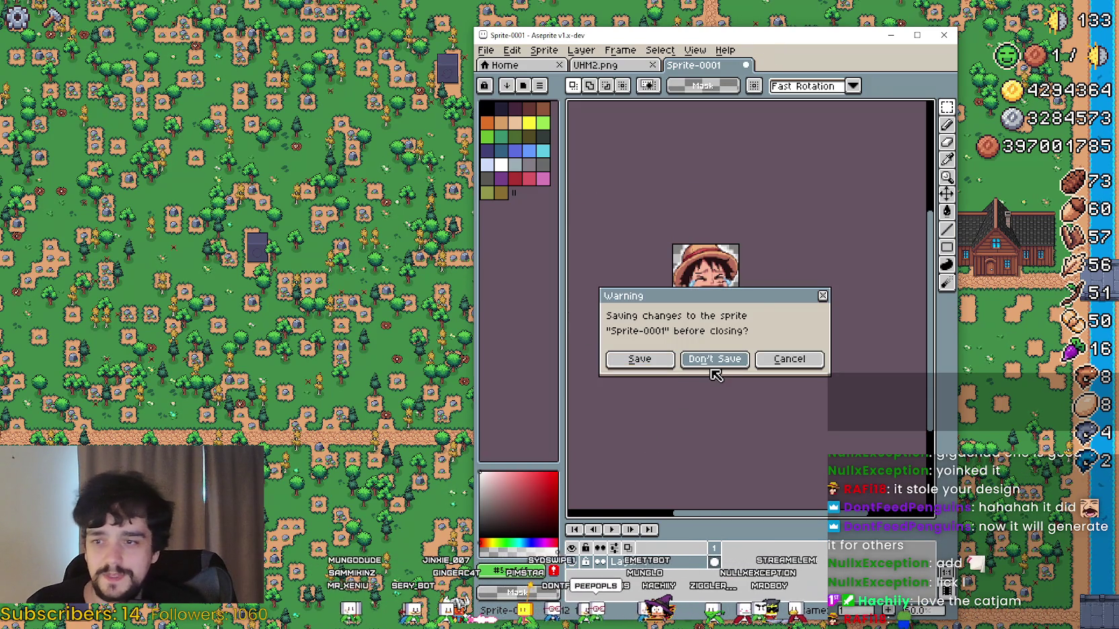
scroll(831, 141, "up", 3)
left_click(942, 37)
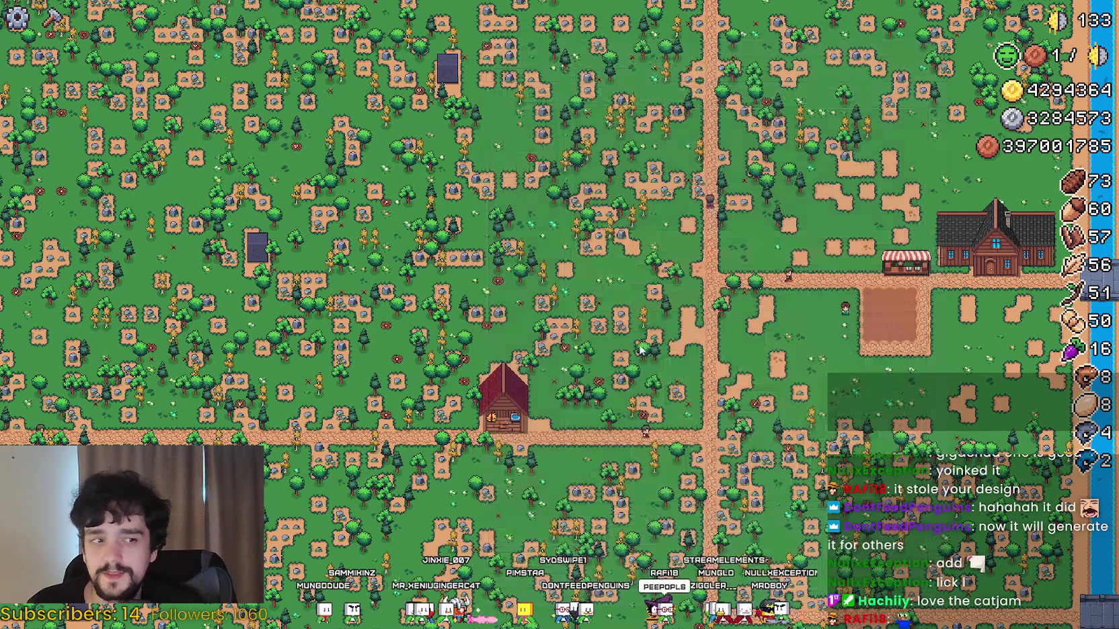
Step: Walk the farmer to the player house and browse its Advancements and Decorations menus
key("d")
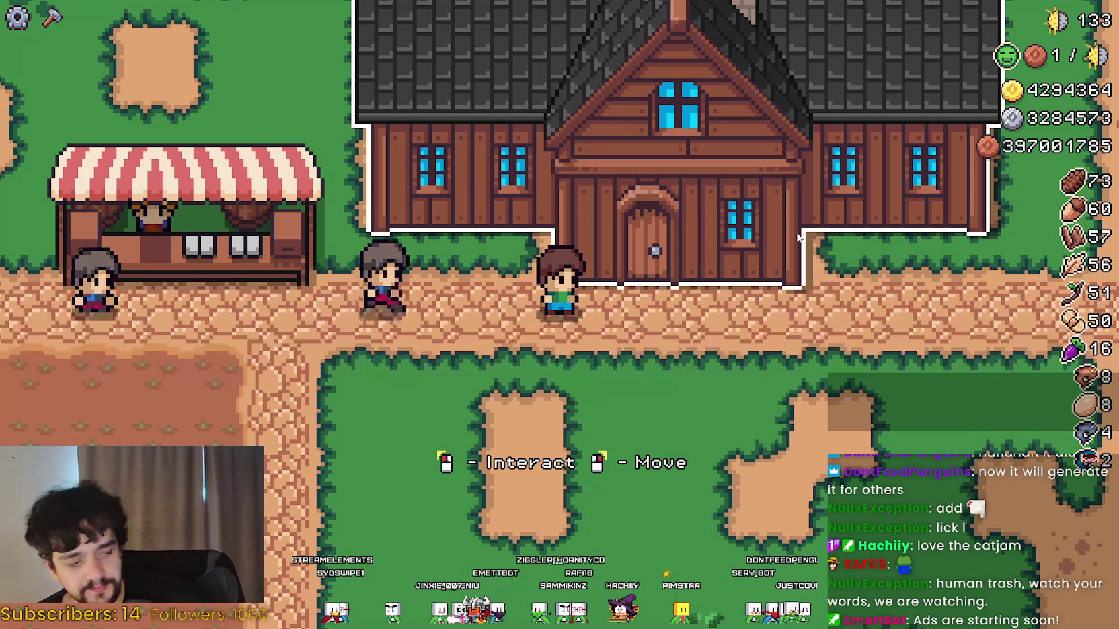
left_click(667, 249)
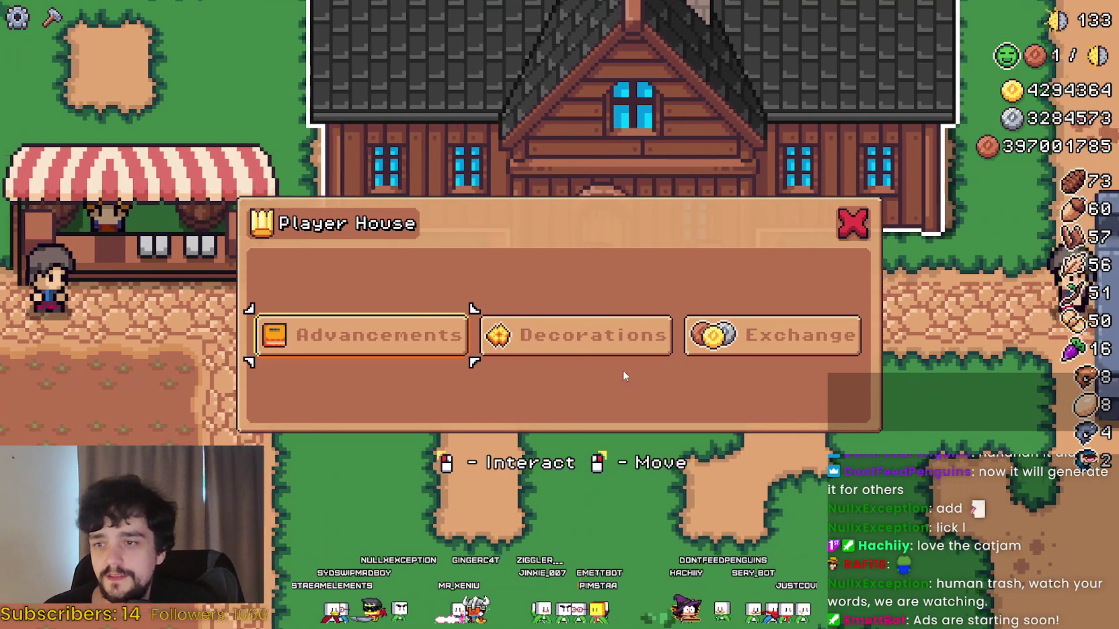
left_click(395, 342)
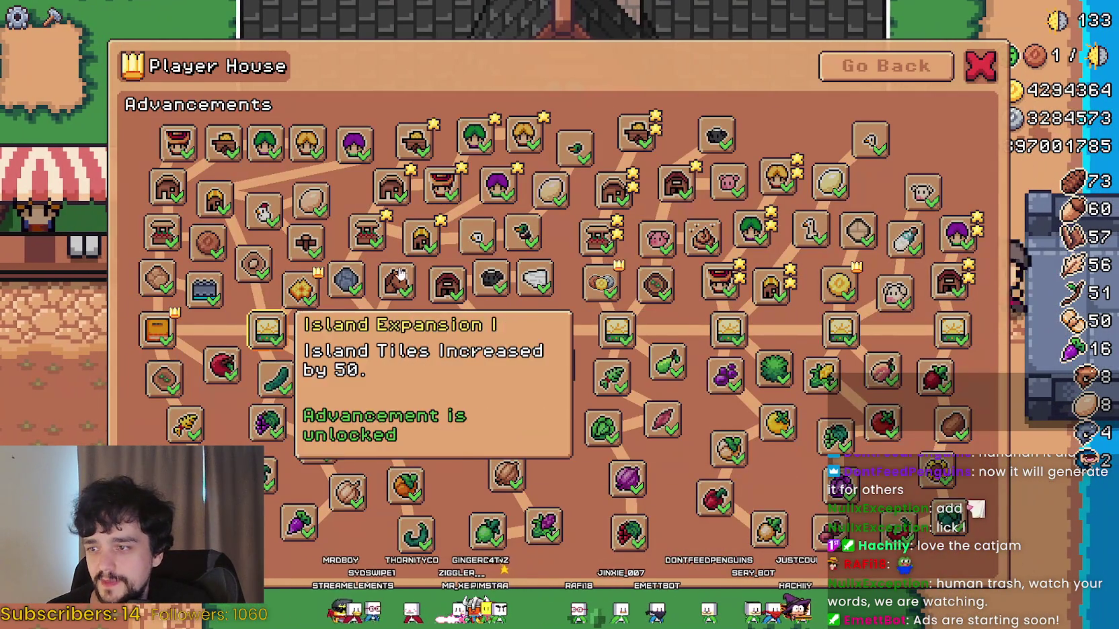
left_click(886, 66)
left_click(854, 220)
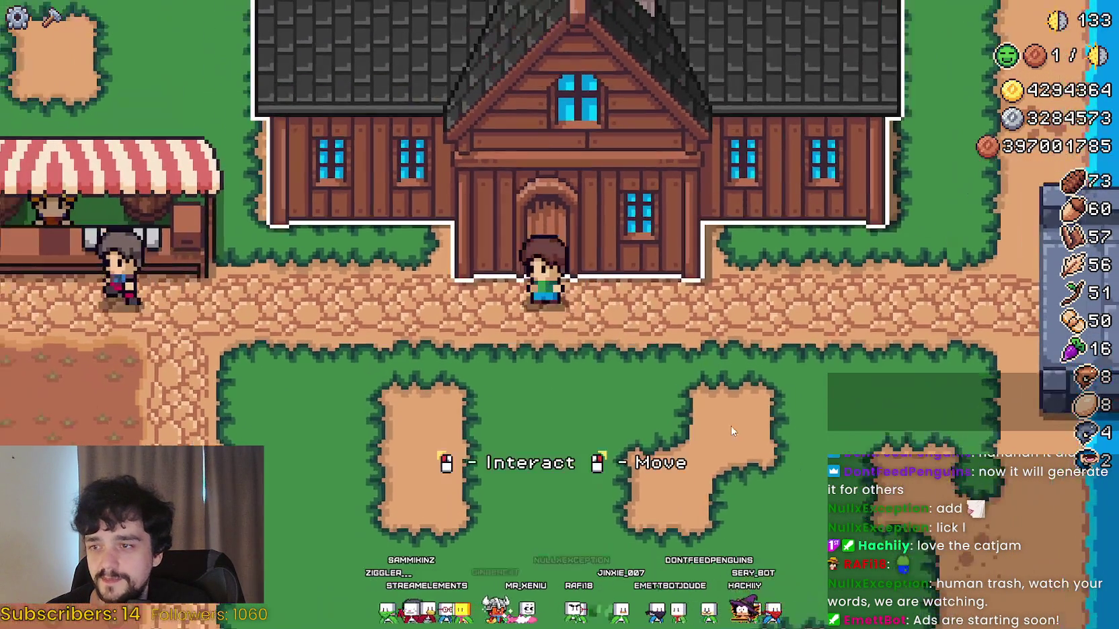
key("e")
left_click(545, 332)
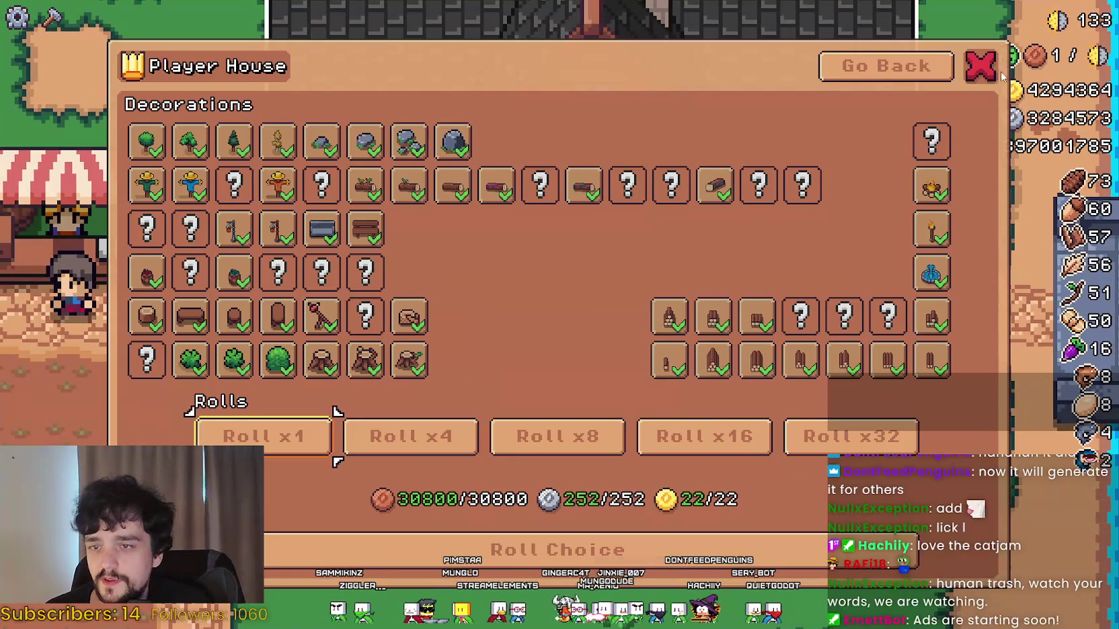
key("Escape")
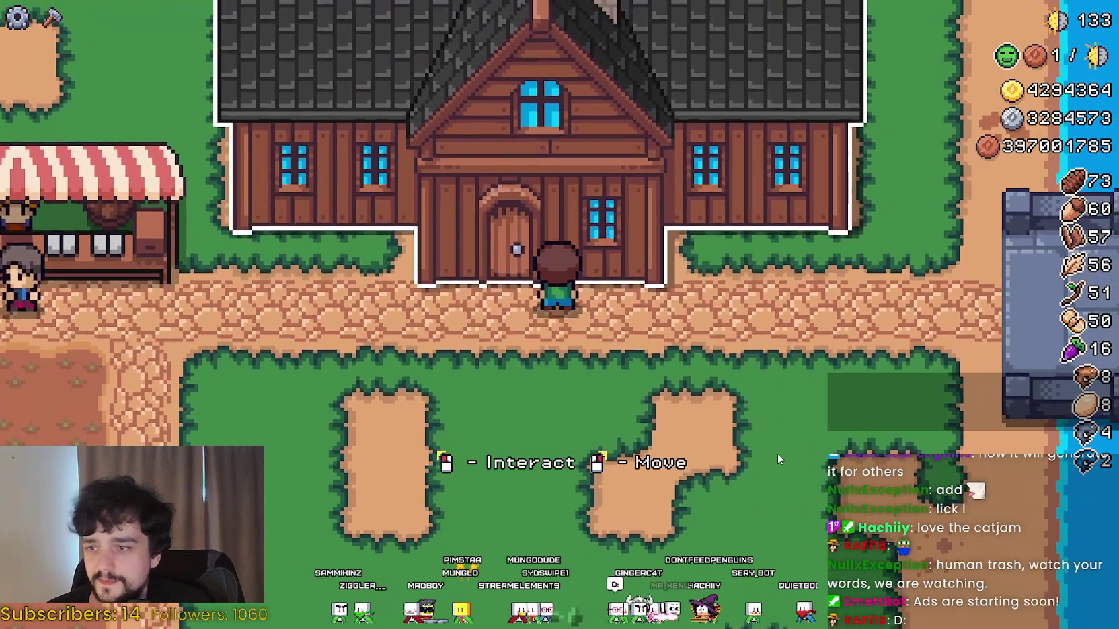
key("e")
key("Escape")
Step: Walk into the forest collecting items, return across the farm plot, pause the game, and switch to the browser
key("d")
key("w")
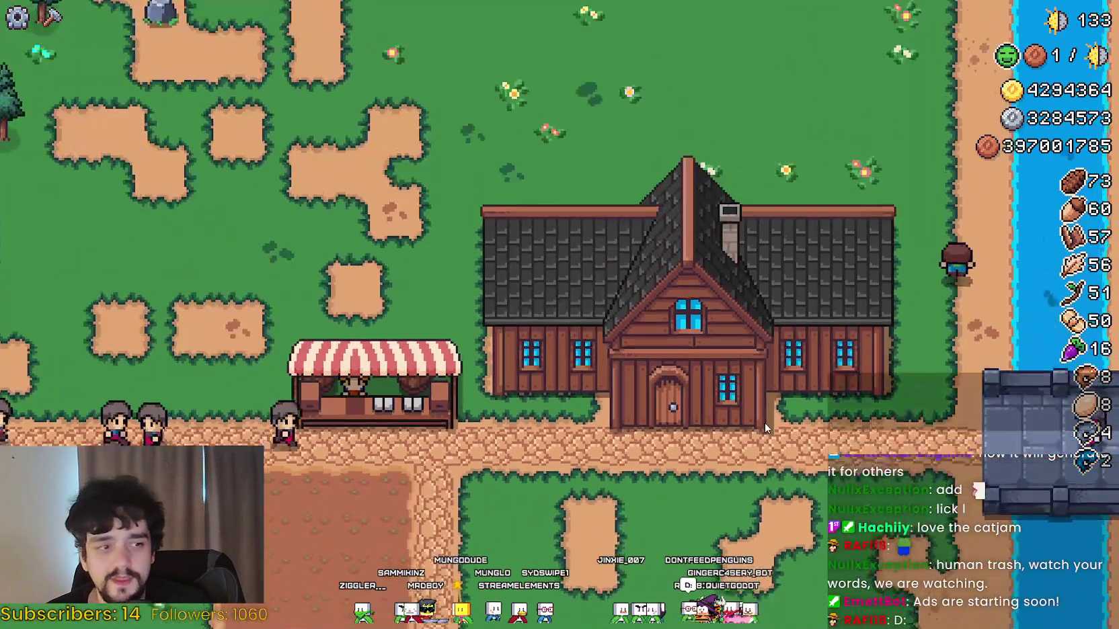
key("w")
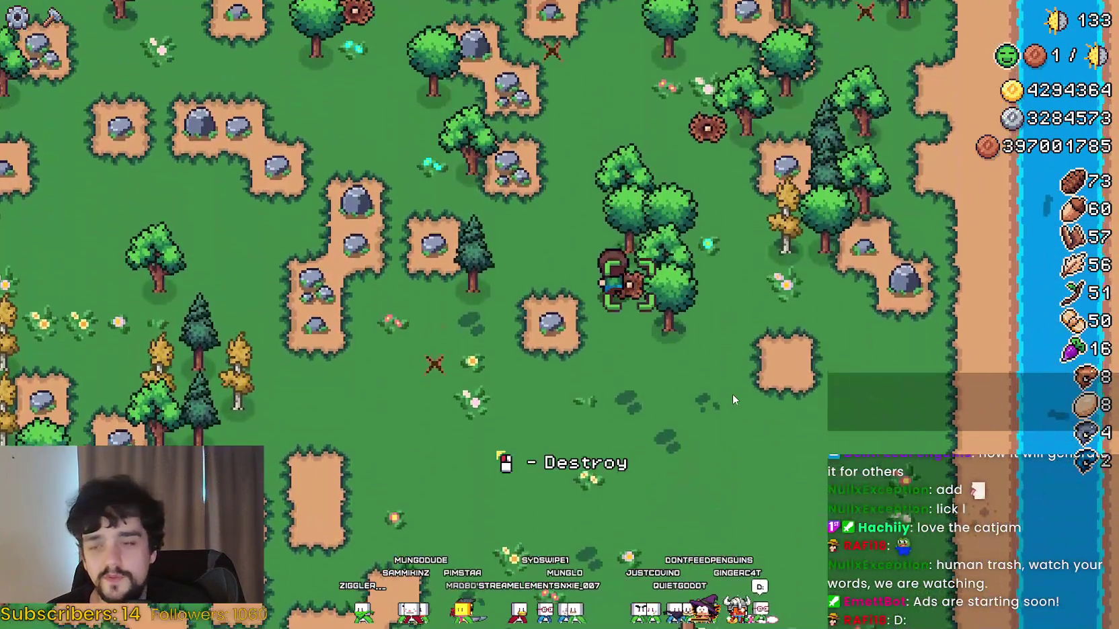
key("a")
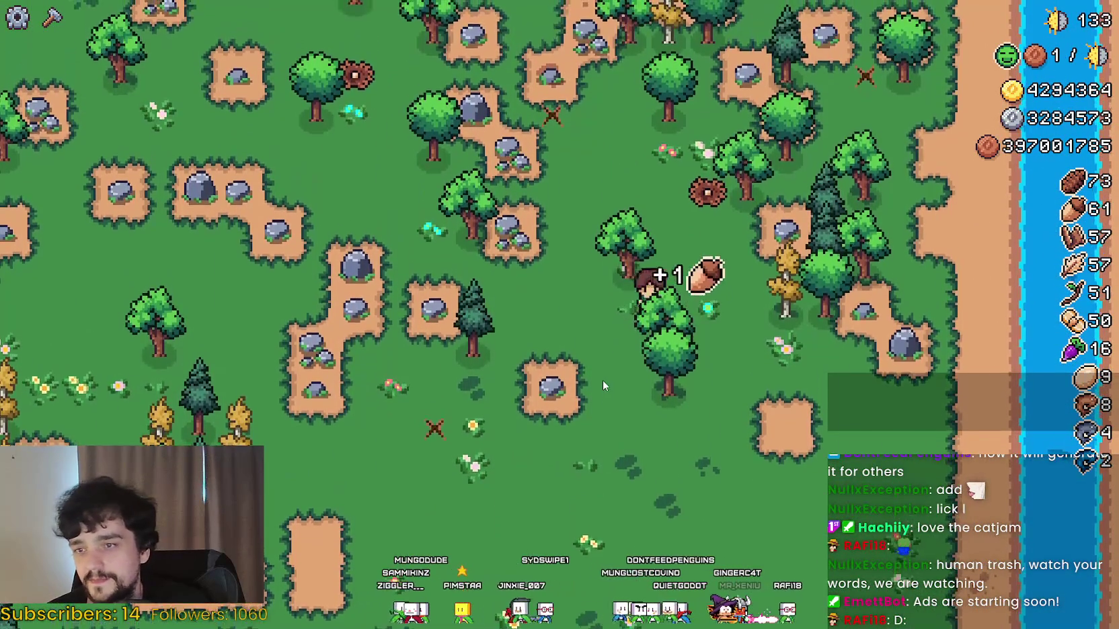
key("s")
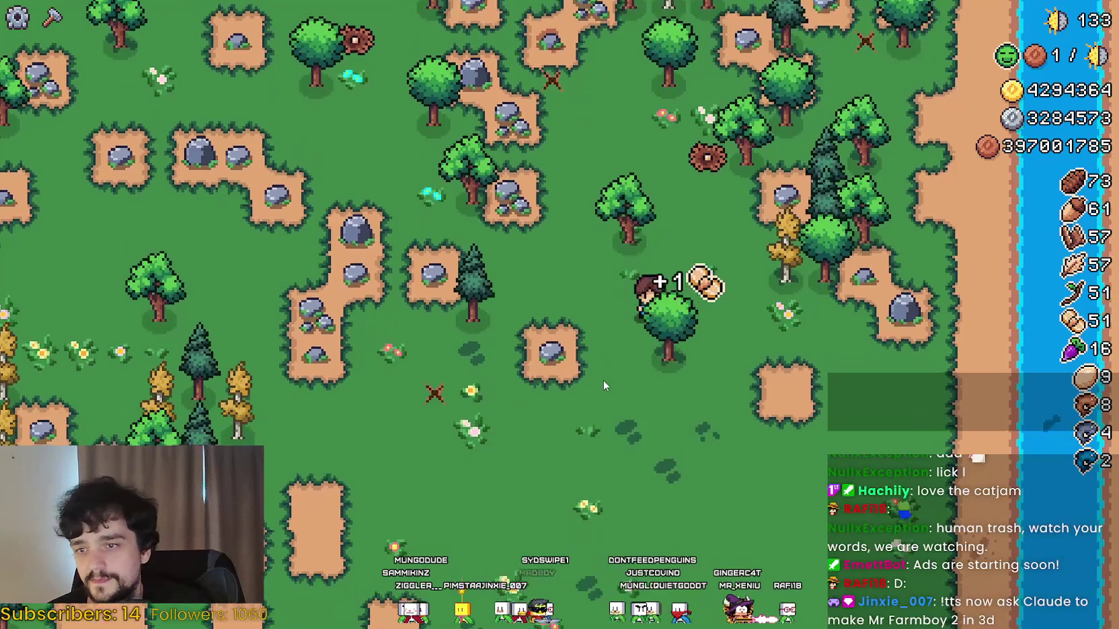
key("s")
key("a")
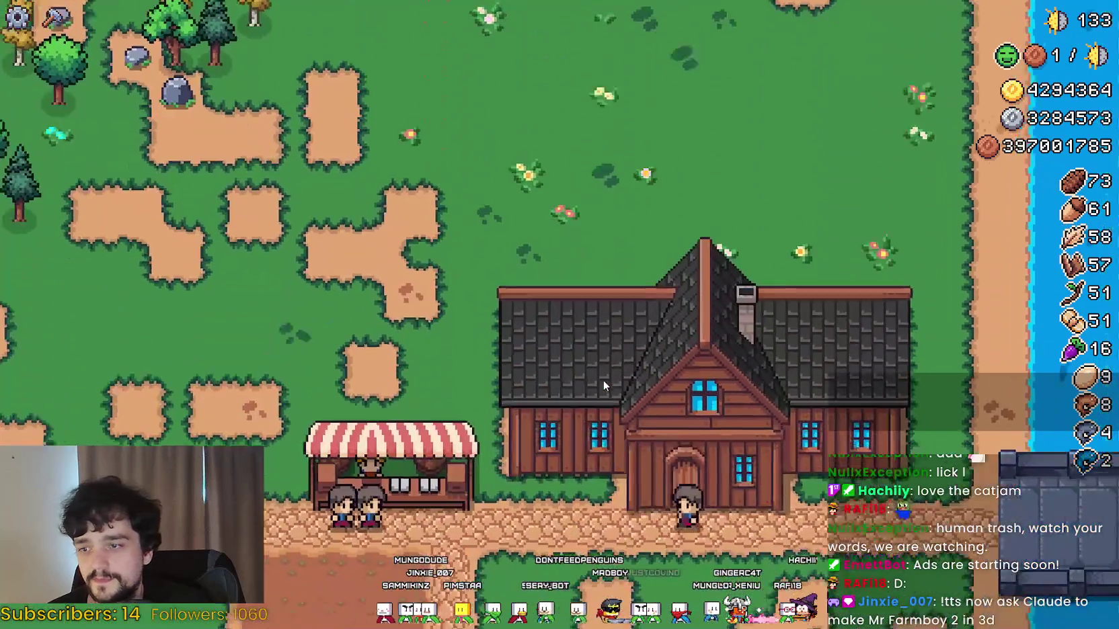
key("a")
key("w")
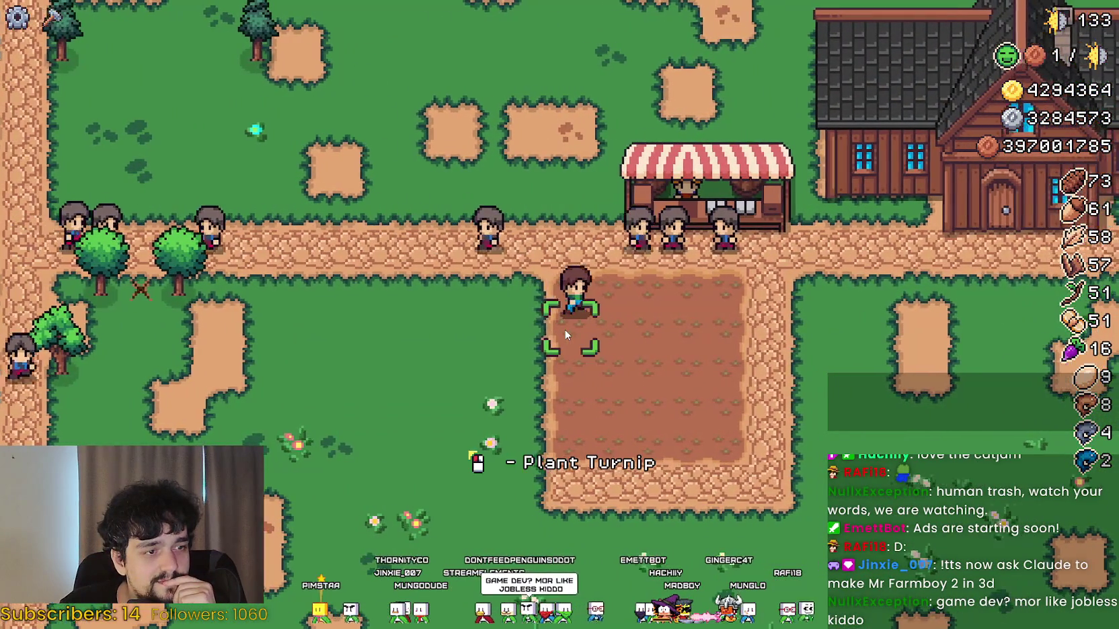
key("Escape")
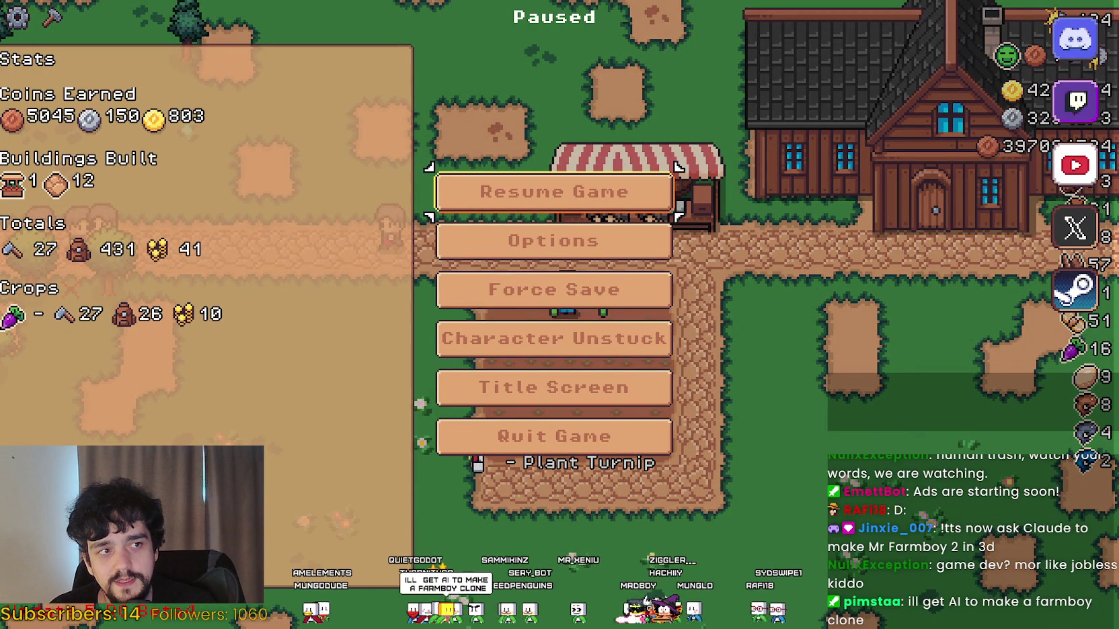
key("alt+Tab")
Step: Search 'warhammer 40k necrons' in a new Chrome tab and switch to the Images results
mouse_move(579, 111)
left_mouse_down()
mouse_move(616, 100)
mouse_move(589, 80)
left_mouse_up()
left_click(671, 92)
type("warhammer 40k ")
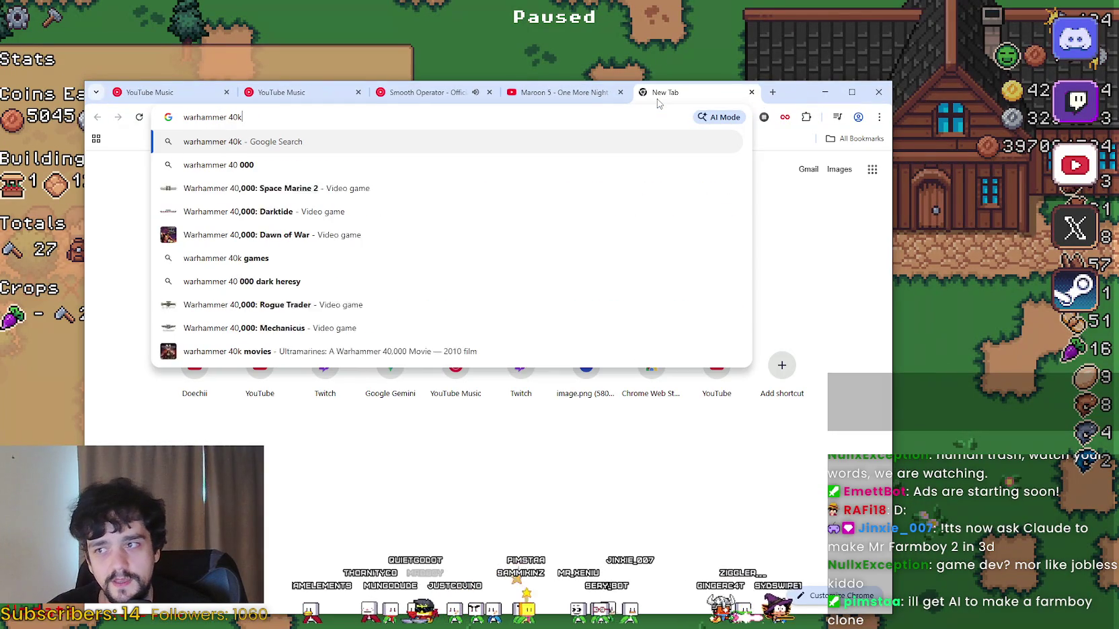
type("necrons")
key("Return")
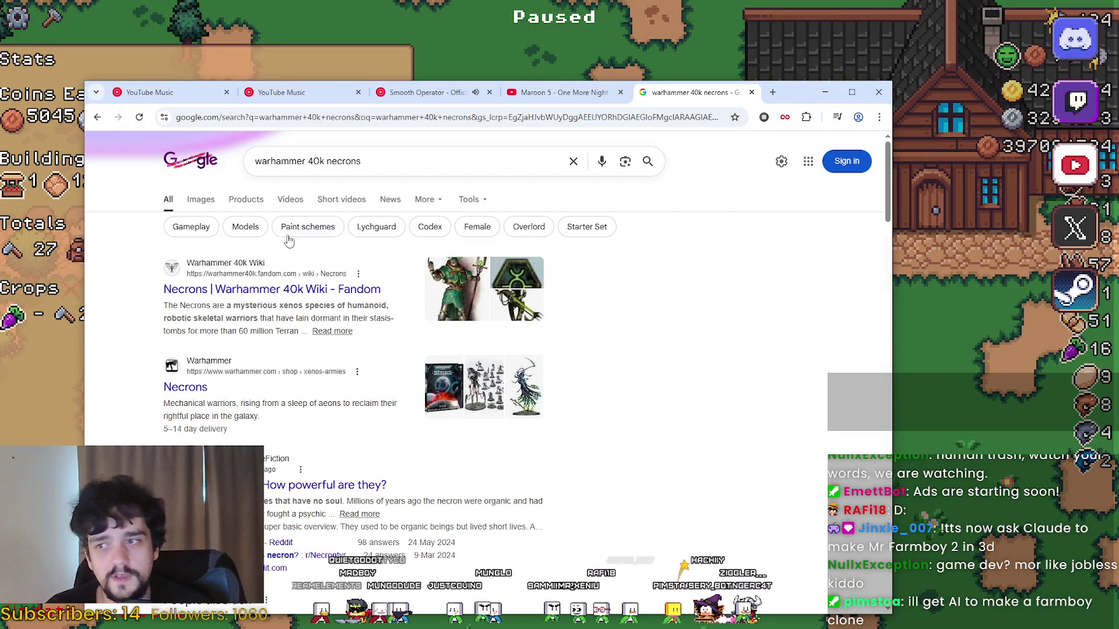
left_click(200, 199)
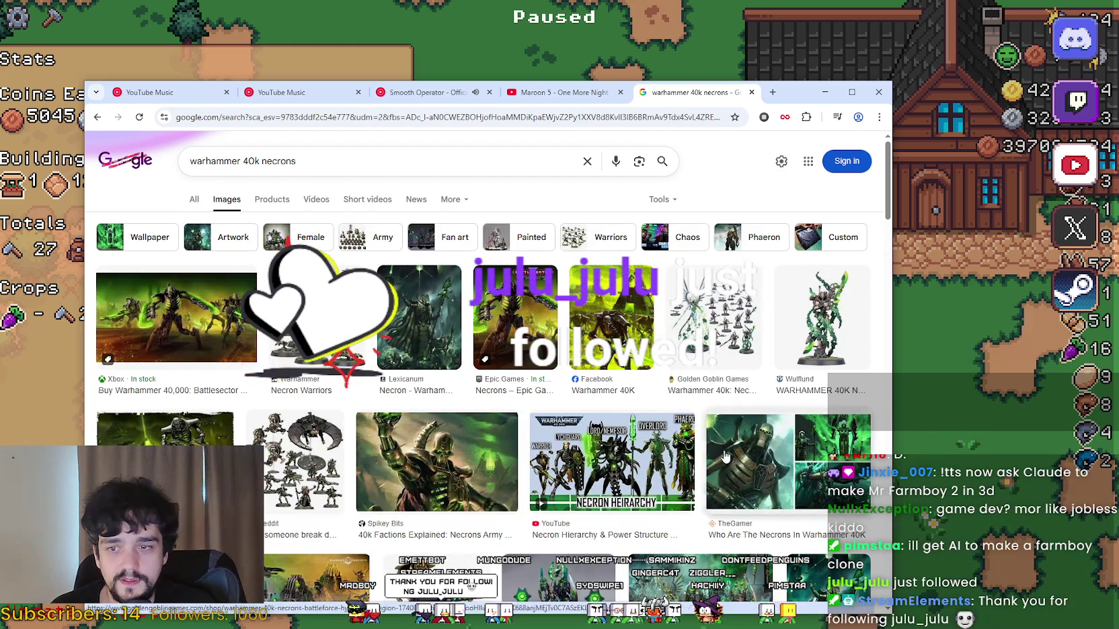
Step: Preview the TheGamer and Spikey Bits Necrons images
scroll(731, 313, "down", 2)
left_click(729, 377)
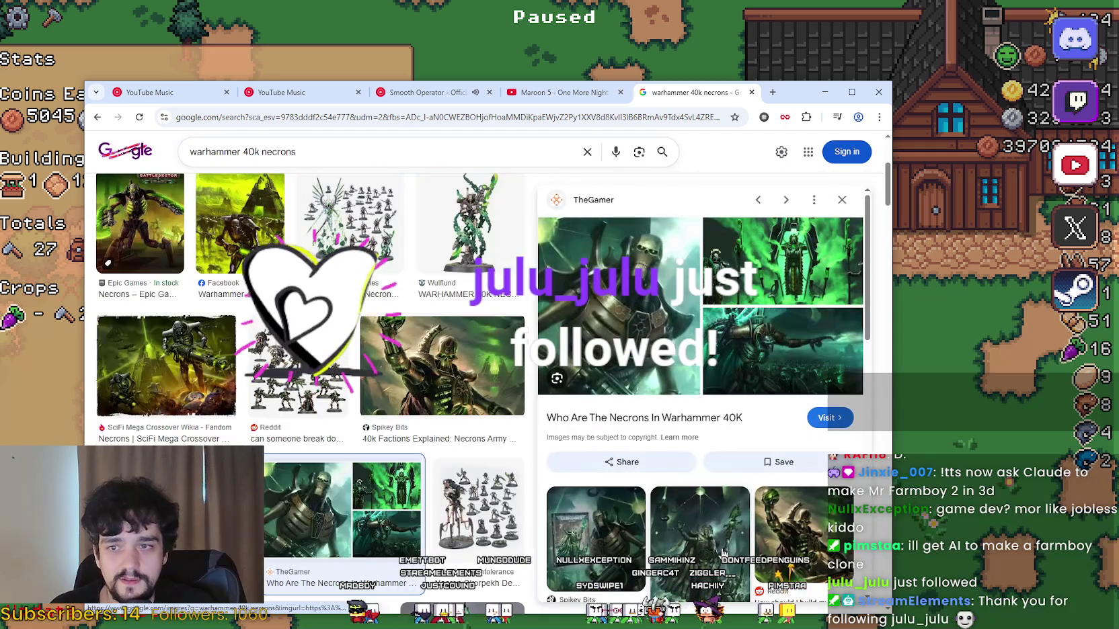
left_click(508, 592)
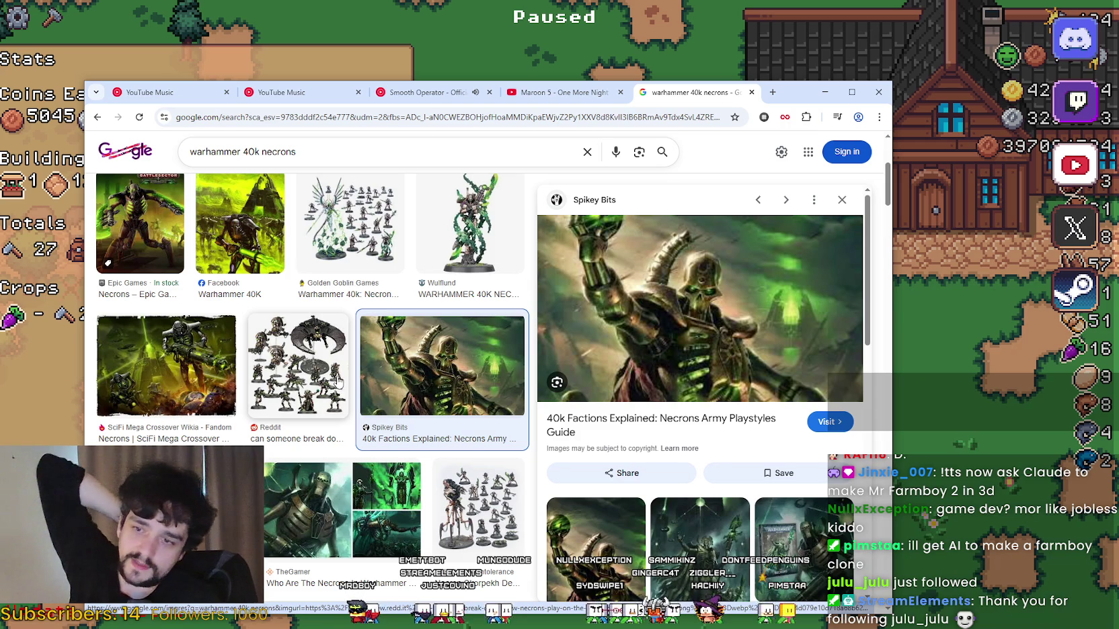
Step: Scroll through the results and preview the SciFi Mega Crossover and Facebook Necrons images
scroll(338, 381, "down", 1)
scroll(603, 437, "down", 2)
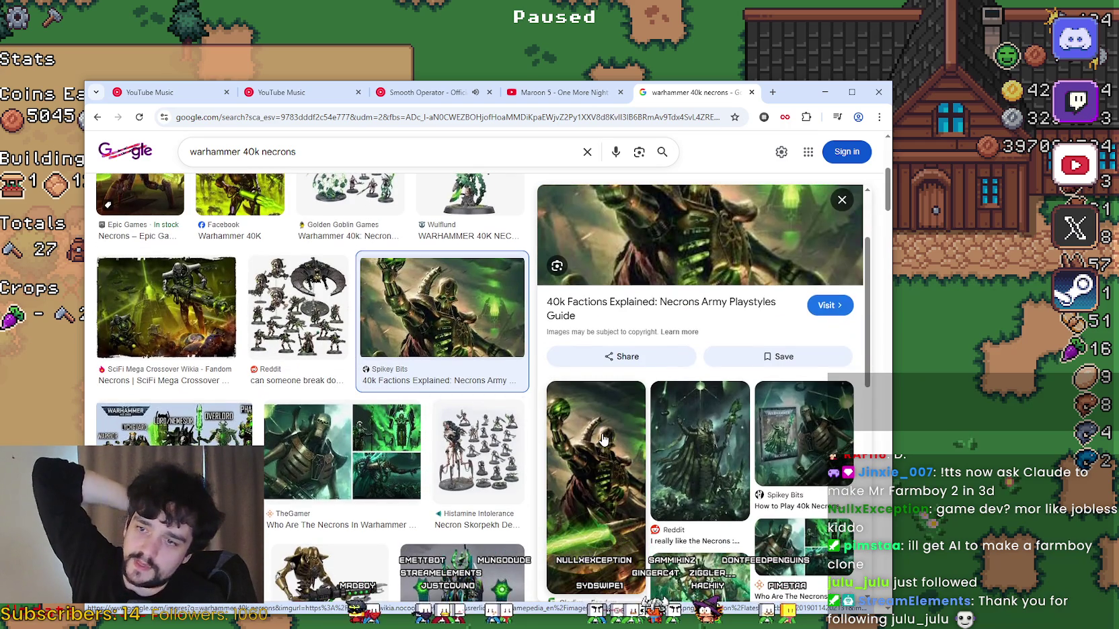
scroll(603, 437, "up", 2)
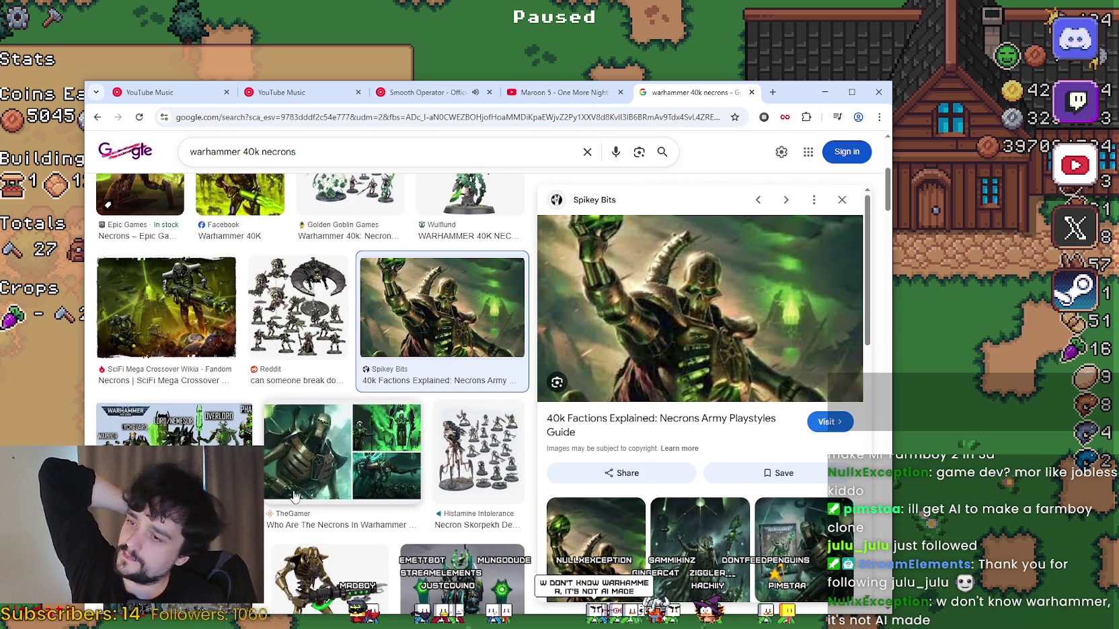
scroll(369, 497, "up", 1)
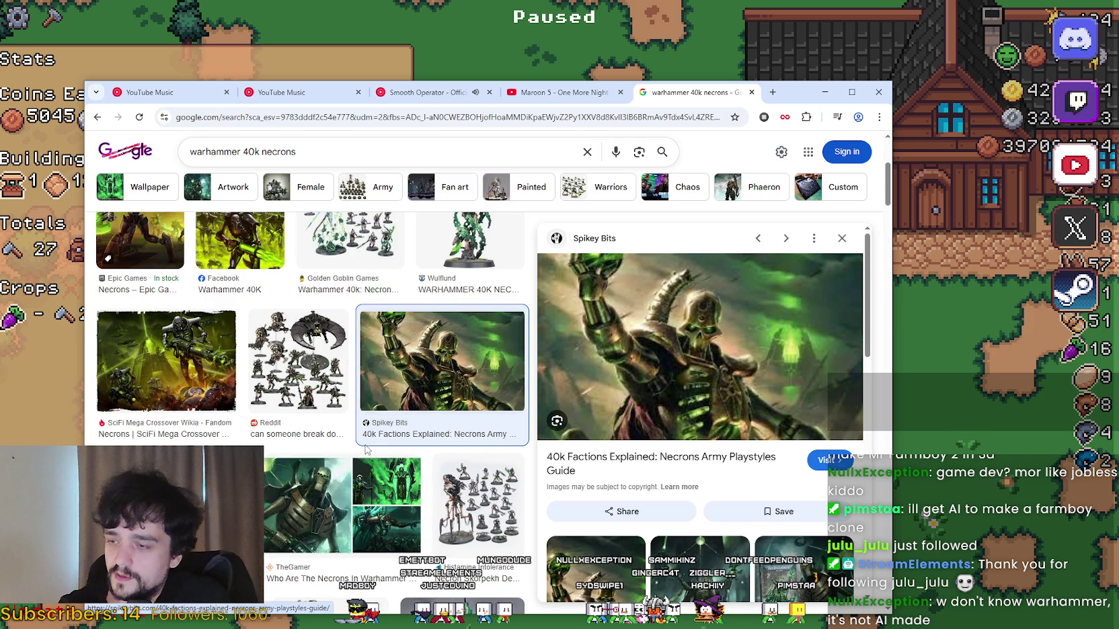
scroll(449, 419, "up", 4)
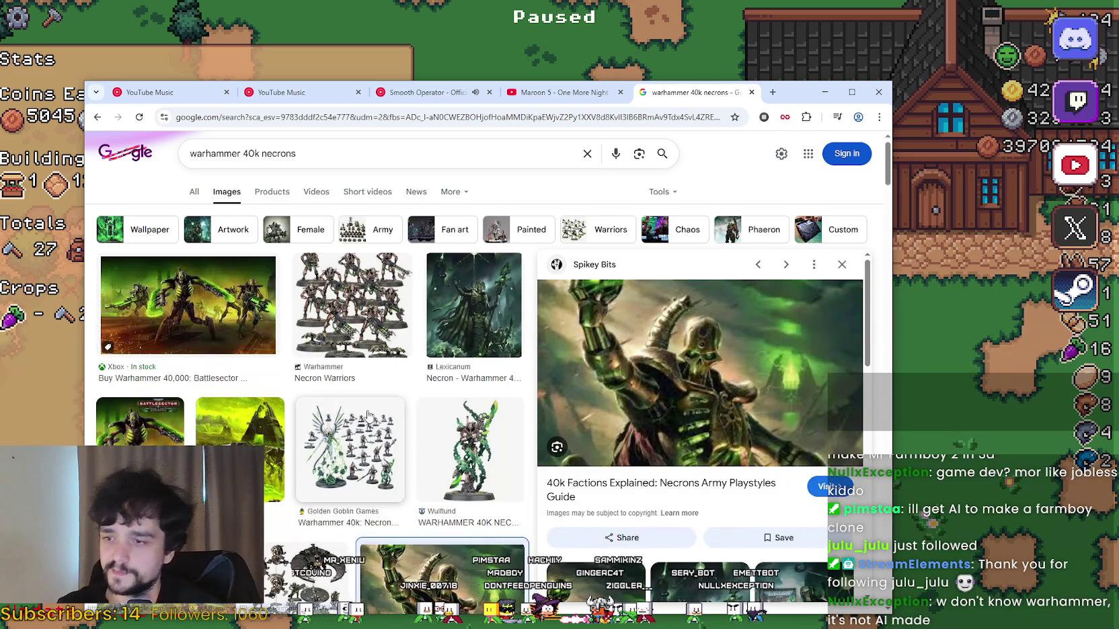
scroll(491, 383, "down", 2)
left_click(168, 436)
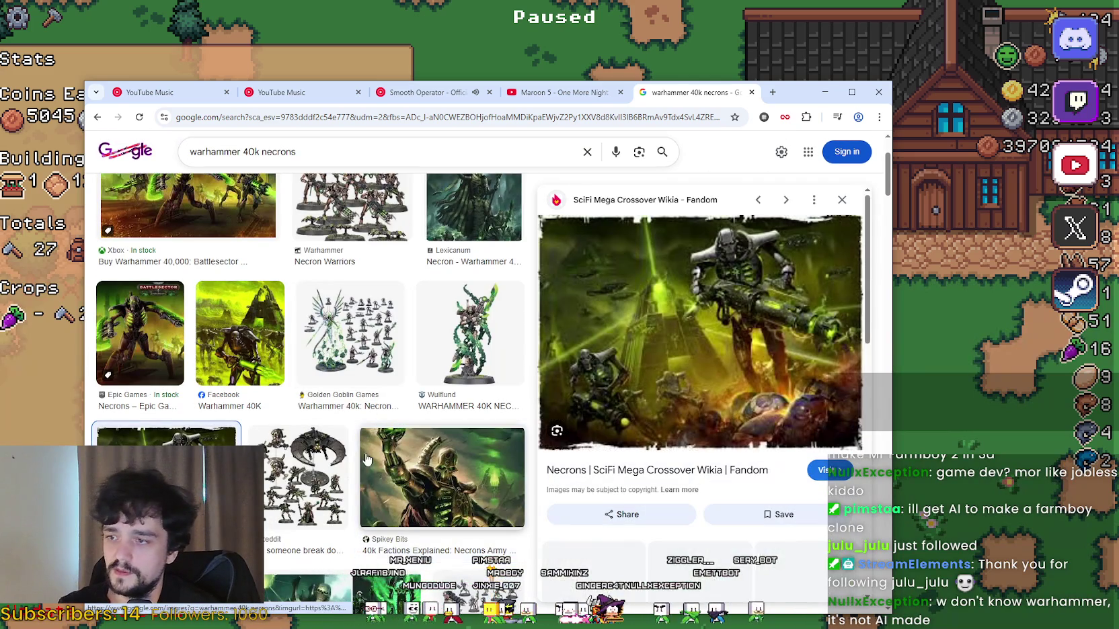
left_click(253, 345)
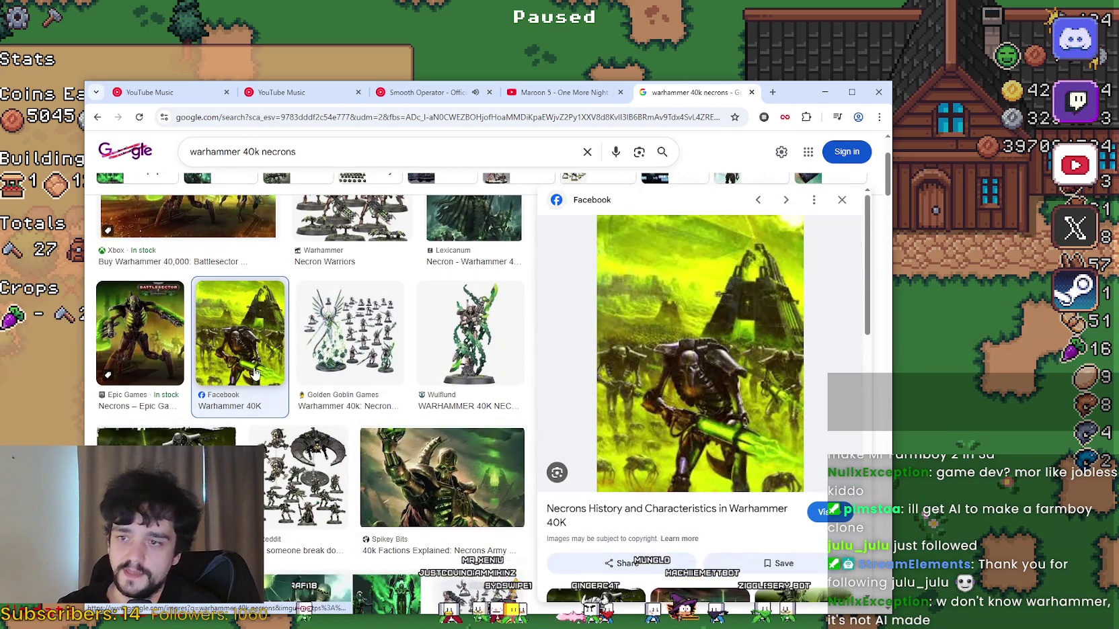
key("alt+Left")
scroll(275, 435, "up", 1)
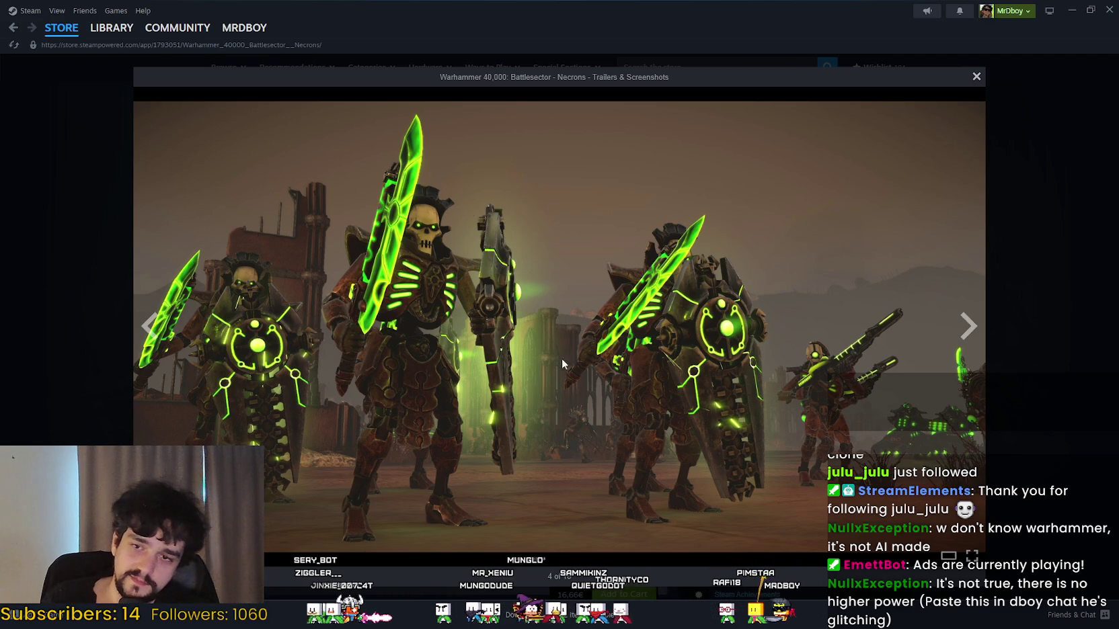
Step: Step through the Battlesector - Necrons screenshots up to the tactical gameplay shot
left_click(962, 333)
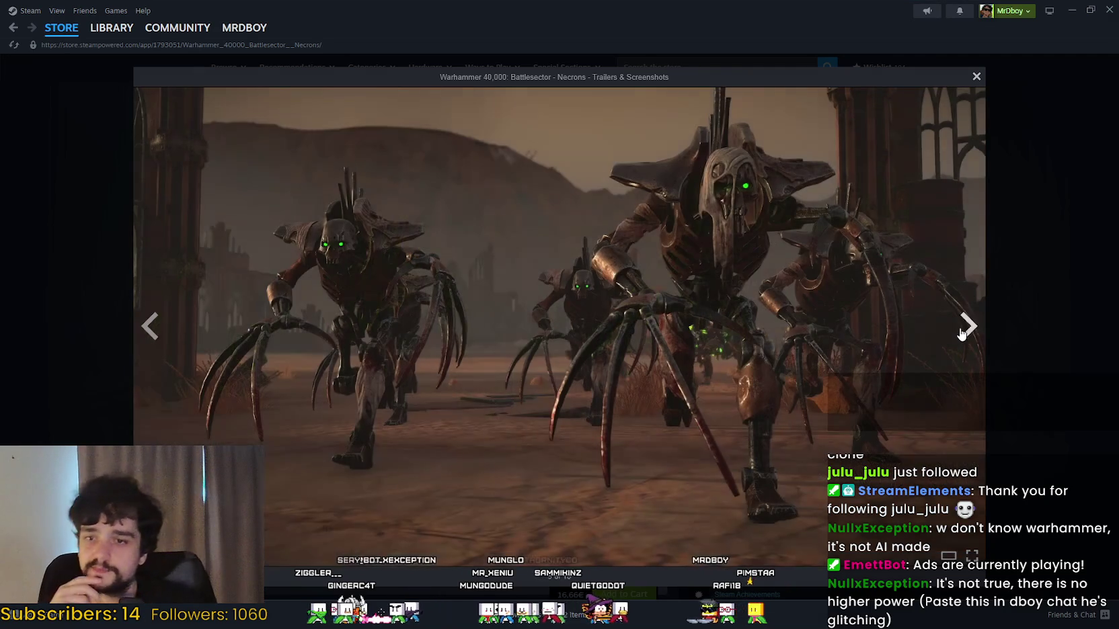
left_click(972, 329)
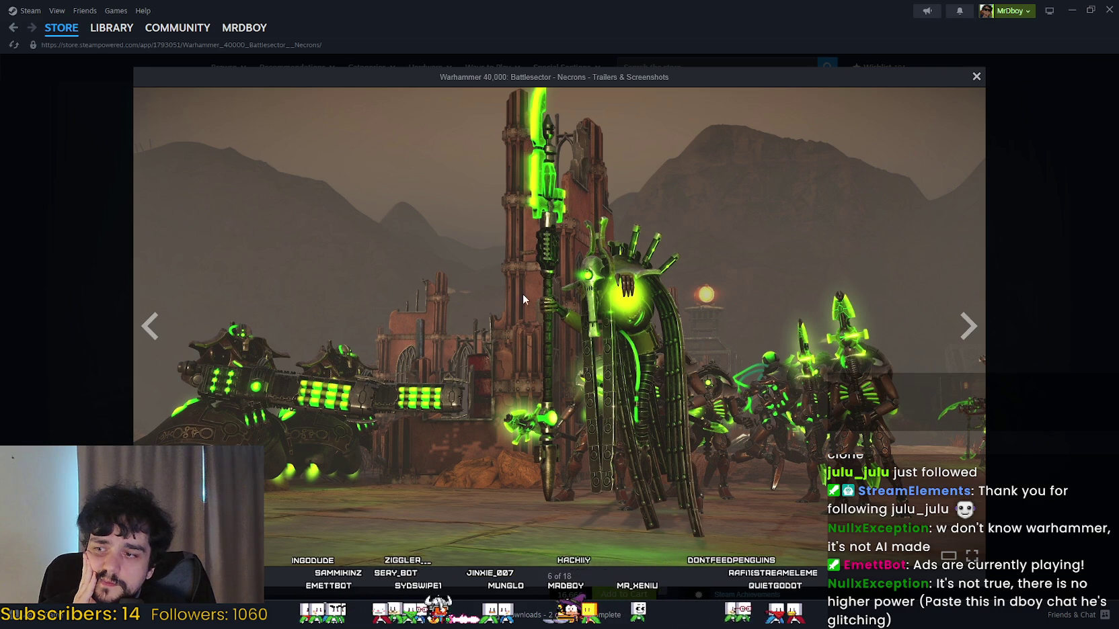
left_click(967, 326)
left_click(966, 325)
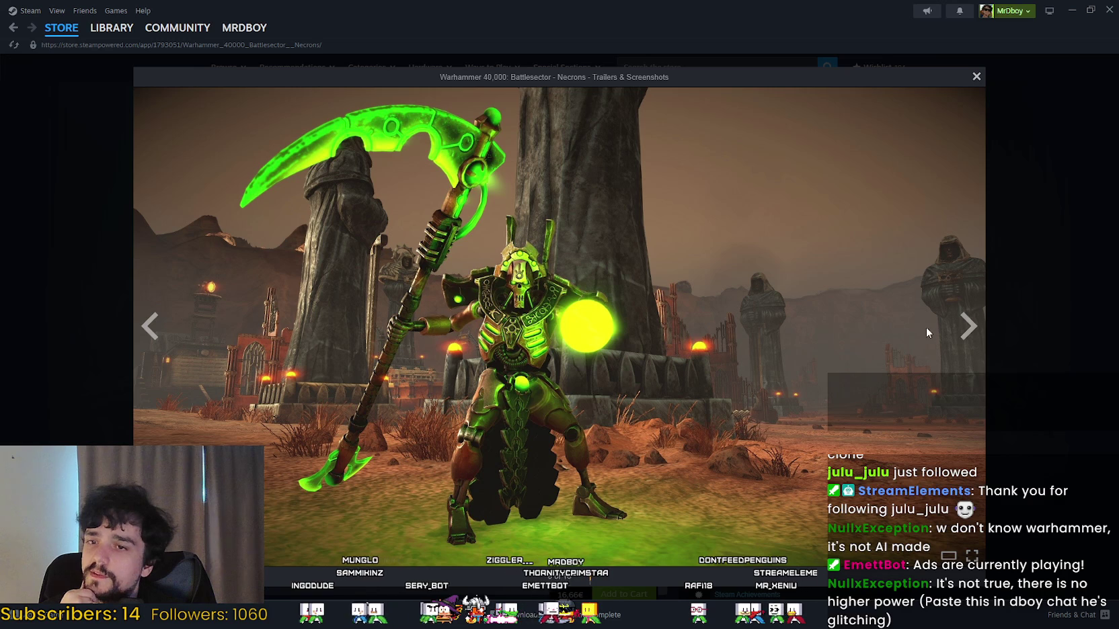
left_click(976, 341)
left_click(976, 341)
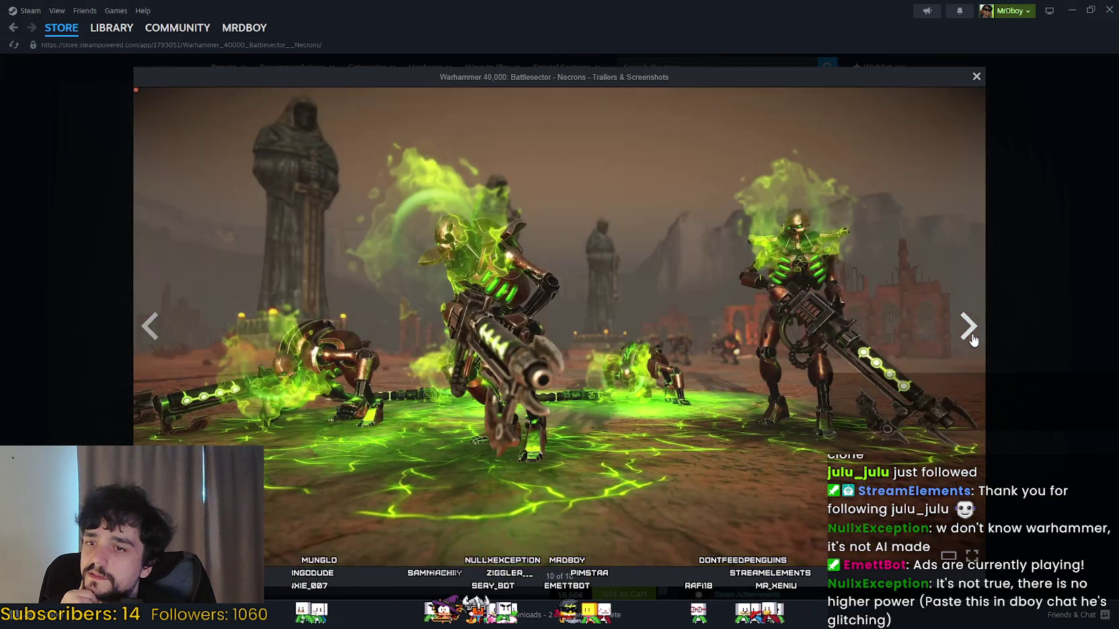
left_click(974, 341)
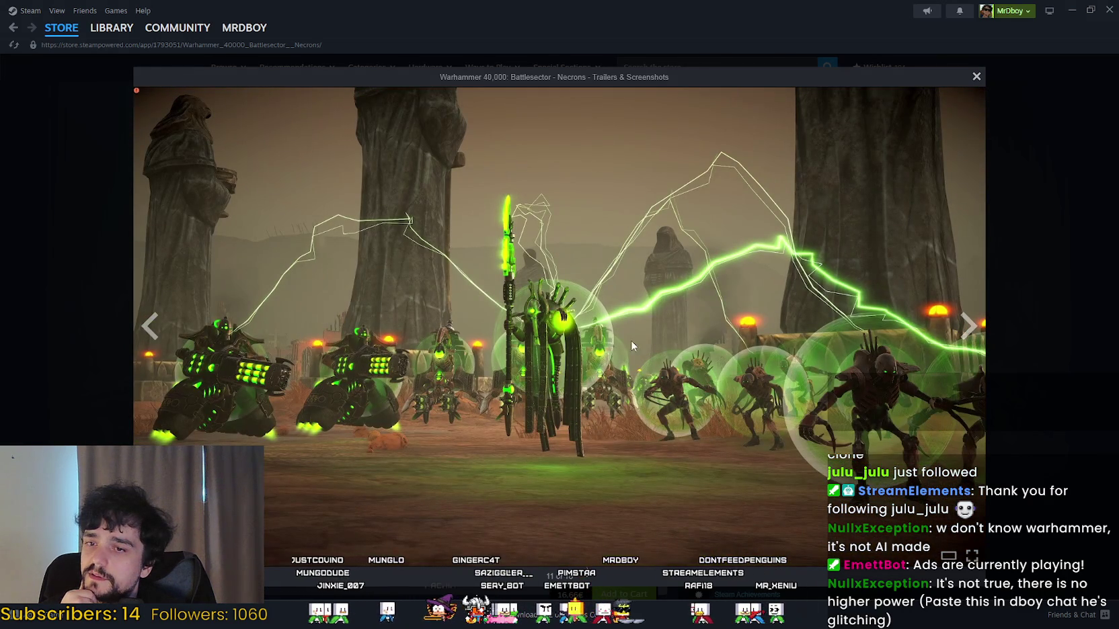
left_click(964, 343)
left_click(964, 342)
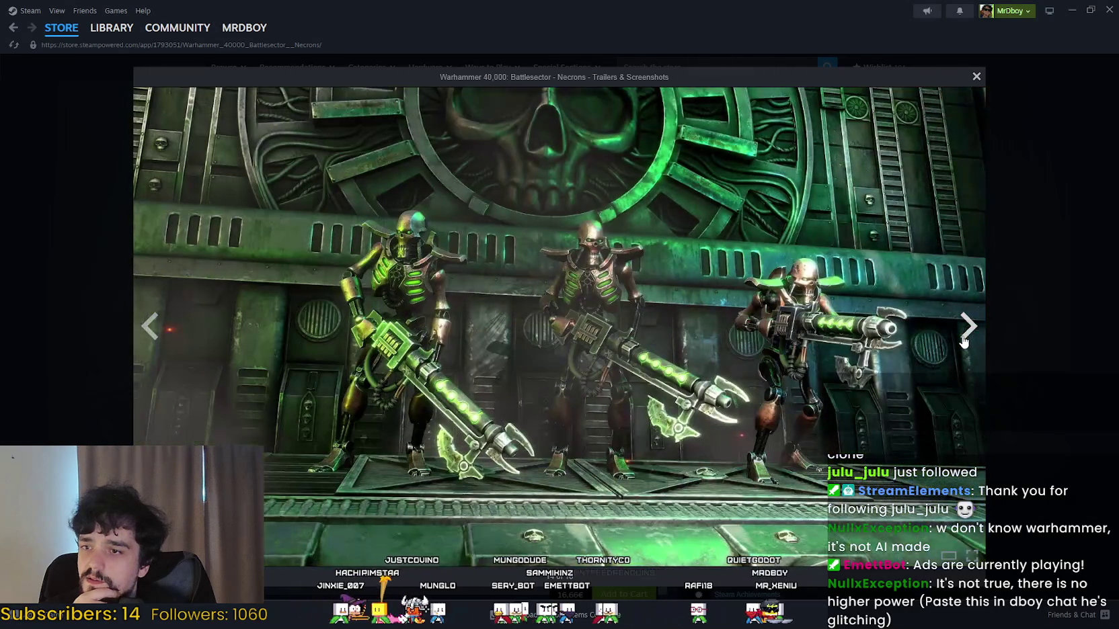
left_click(964, 342)
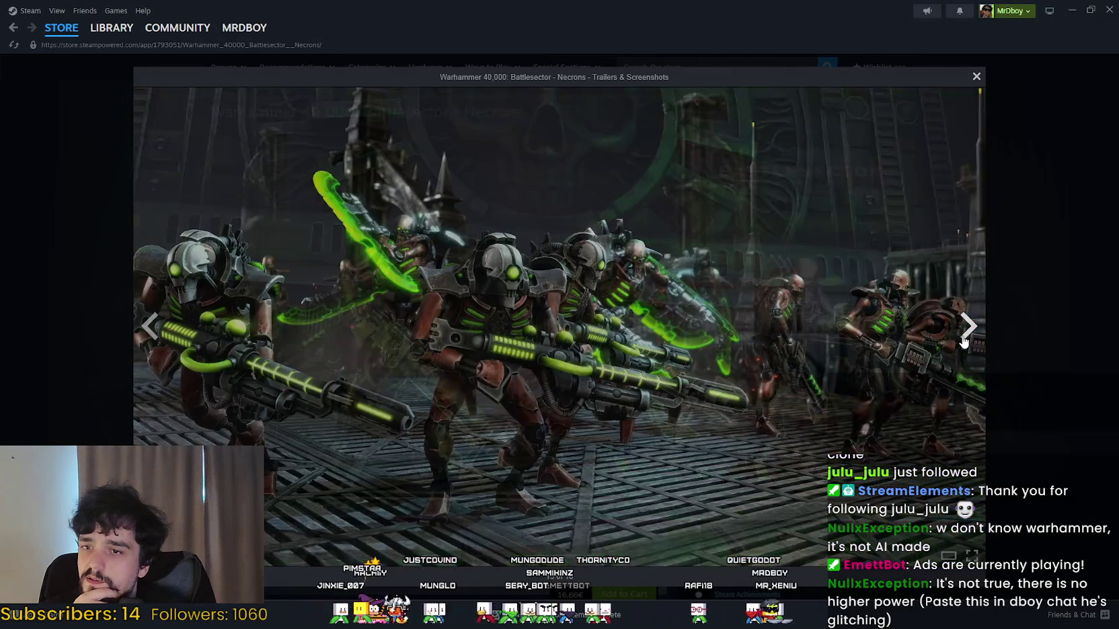
left_click(964, 342)
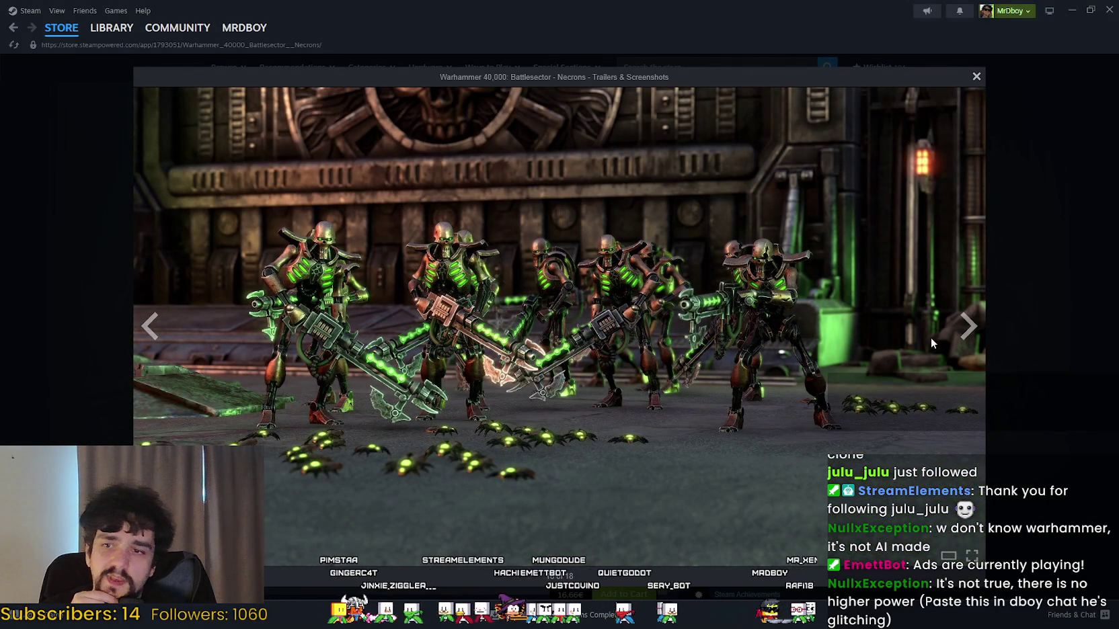
left_click(981, 331)
left_click(980, 331)
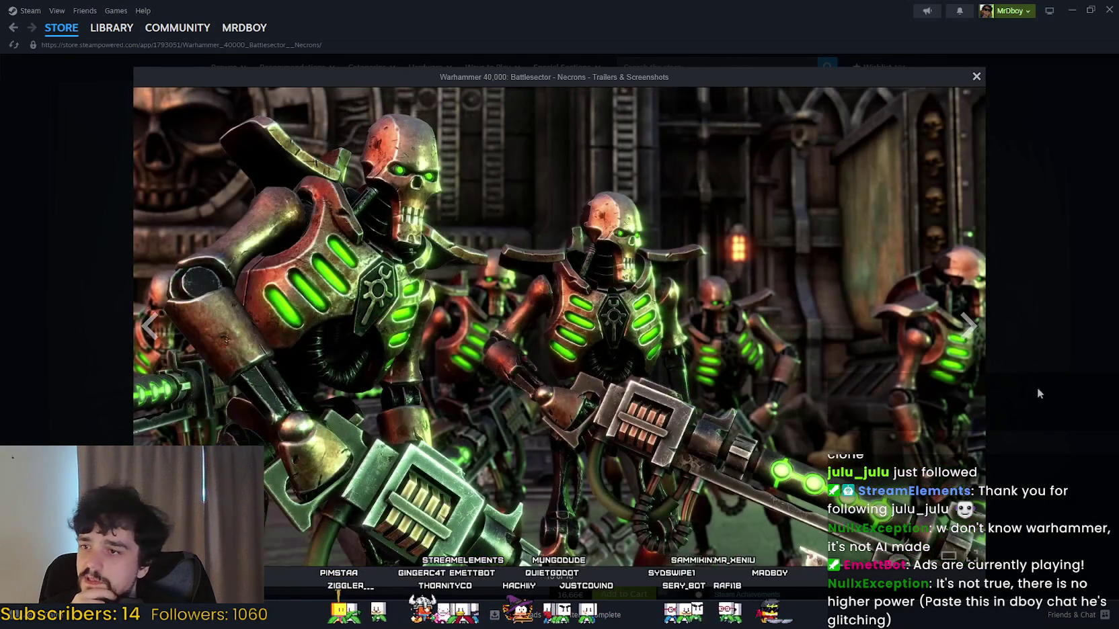
left_click(979, 323)
left_click(980, 326)
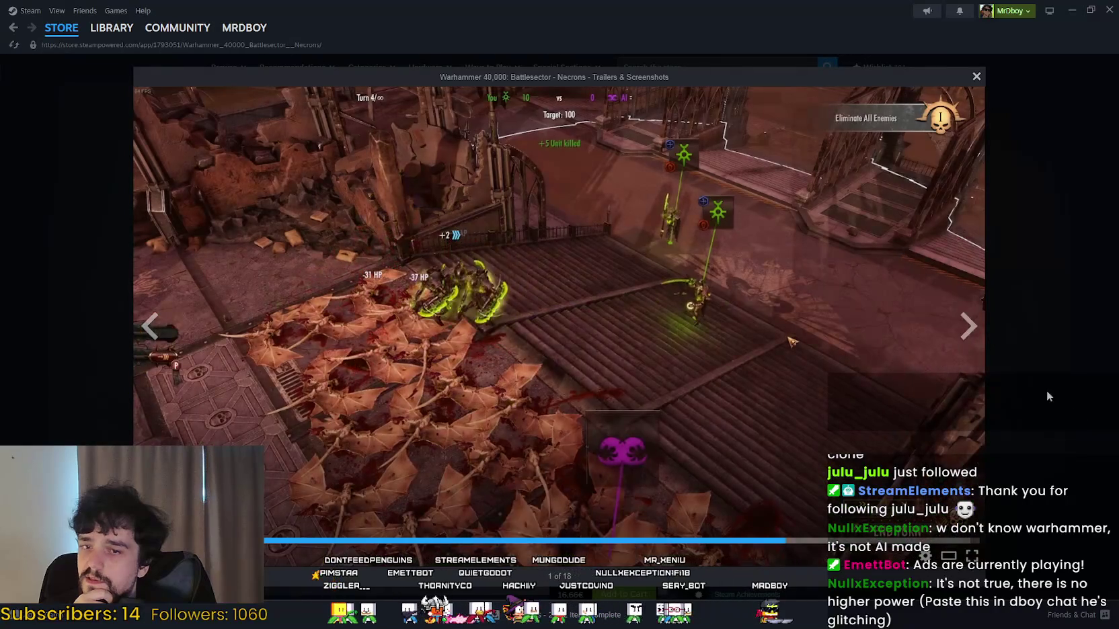
Step: Close the screenshot viewer, return to the Steam store front page, and minimize Steam
left_click(1046, 390)
scroll(439, 439, "down", 10)
scroll(422, 391, "up", 8)
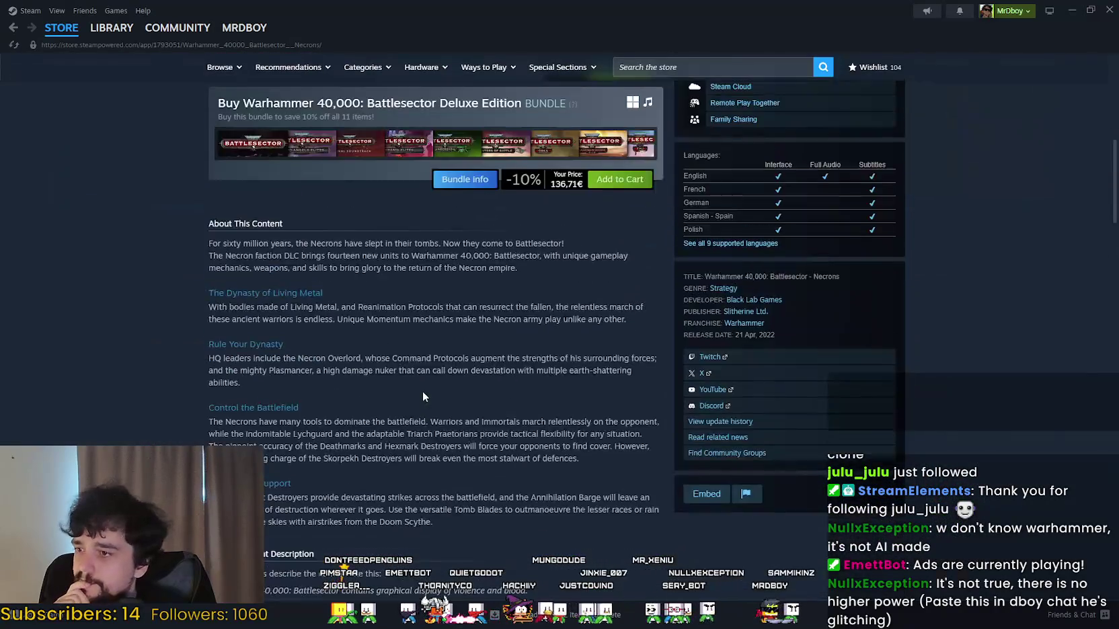
scroll(421, 389, "up", 5)
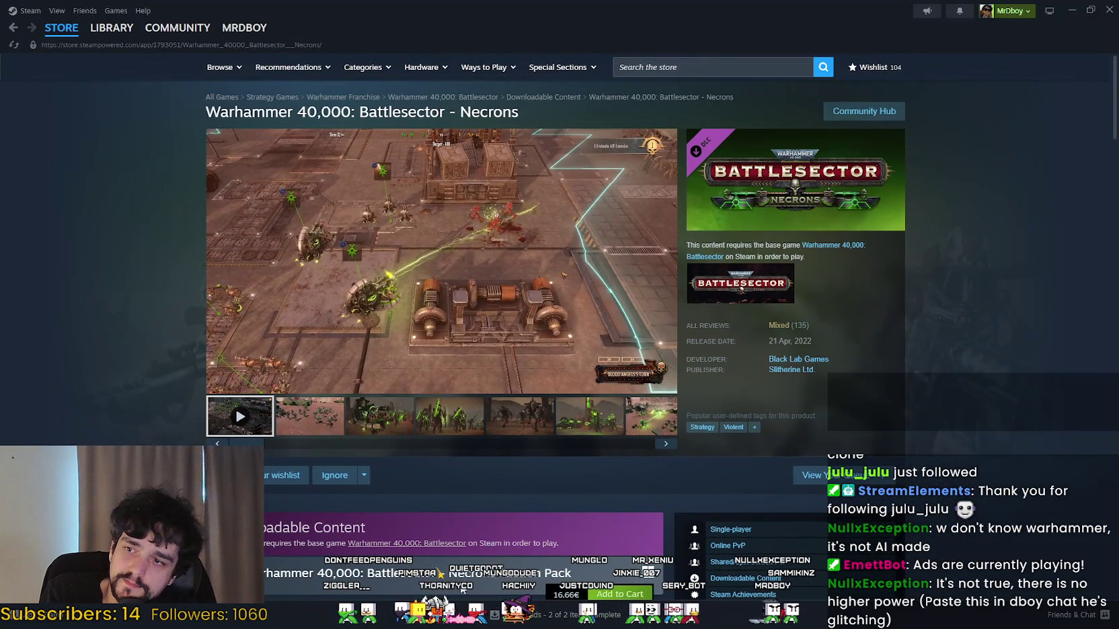
mouse_move(42, 40)
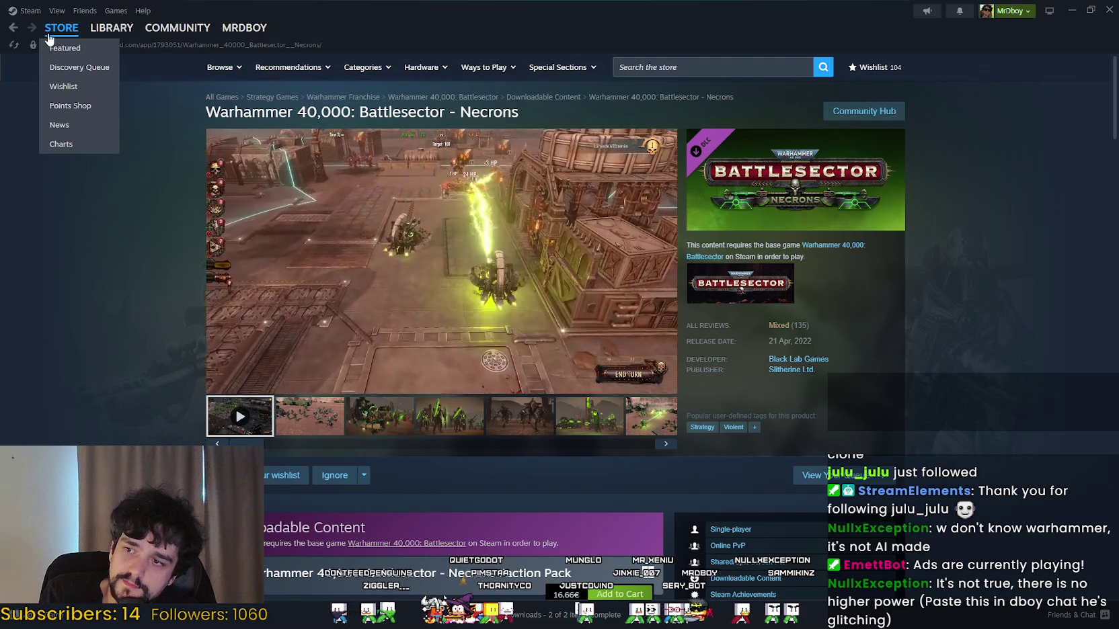
left_click(48, 33)
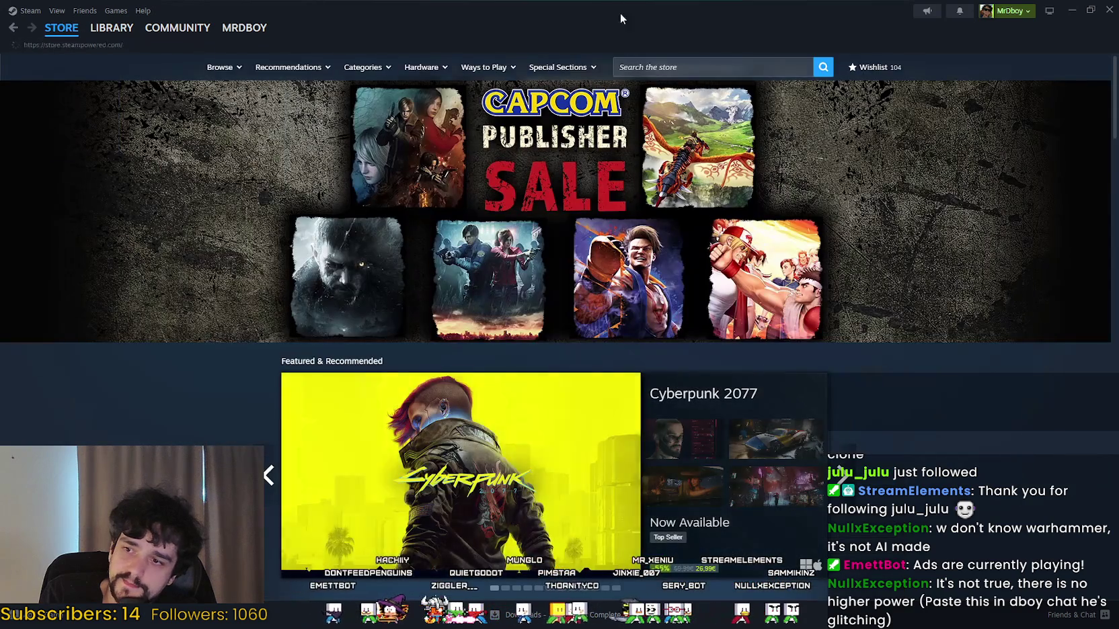
left_click(1072, 10)
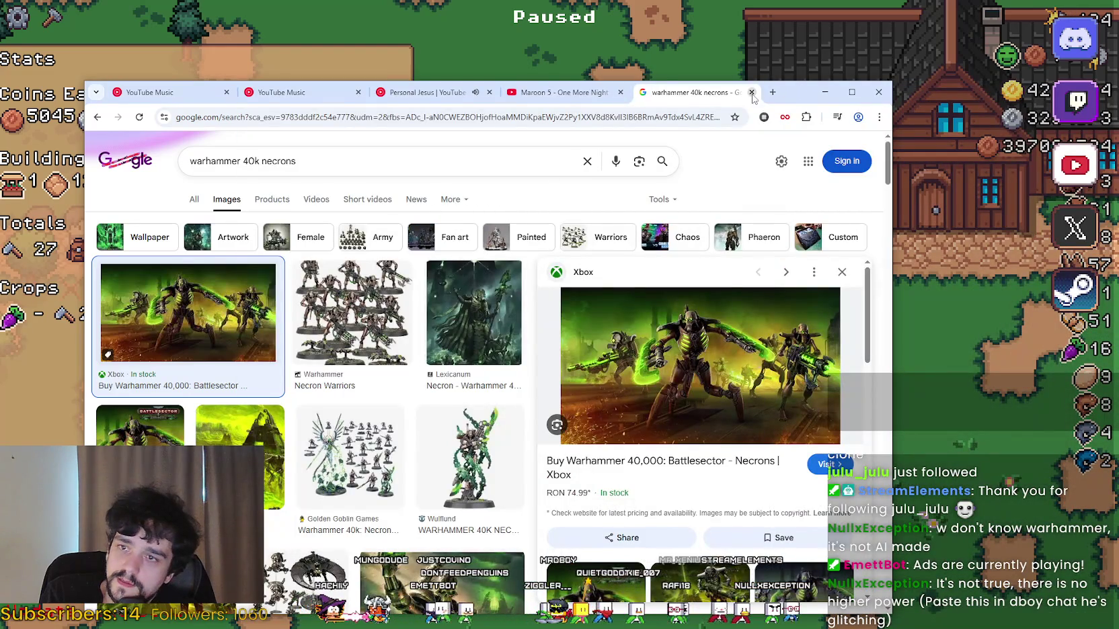
Step: Close the warhammer 40k search tab and skip ahead to 'Man In The Mirror'
left_click(751, 93)
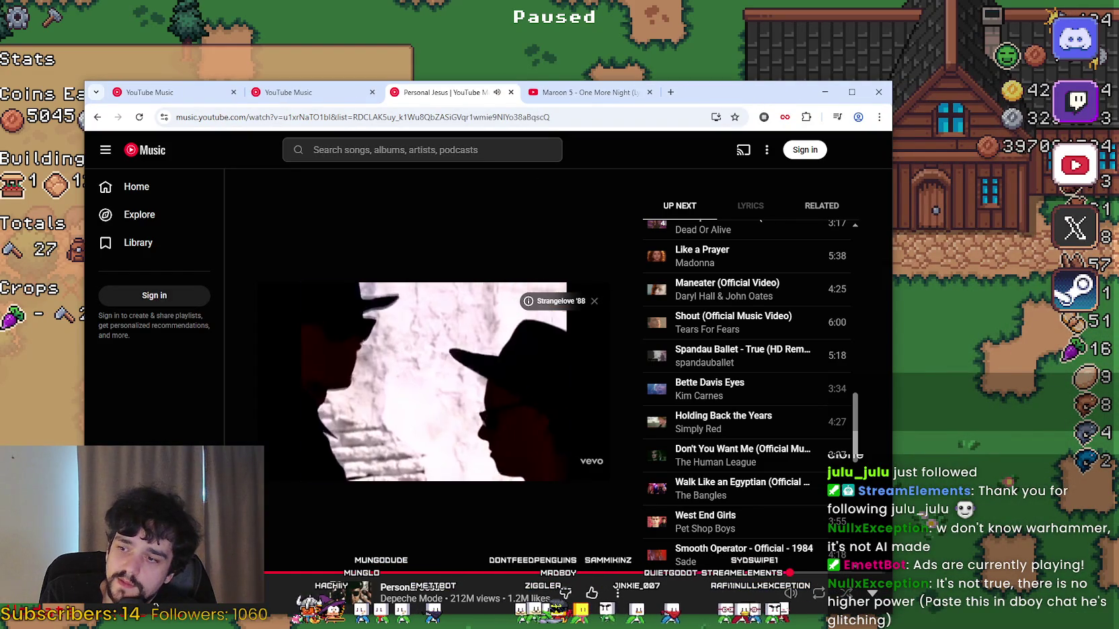
key("shift+n")
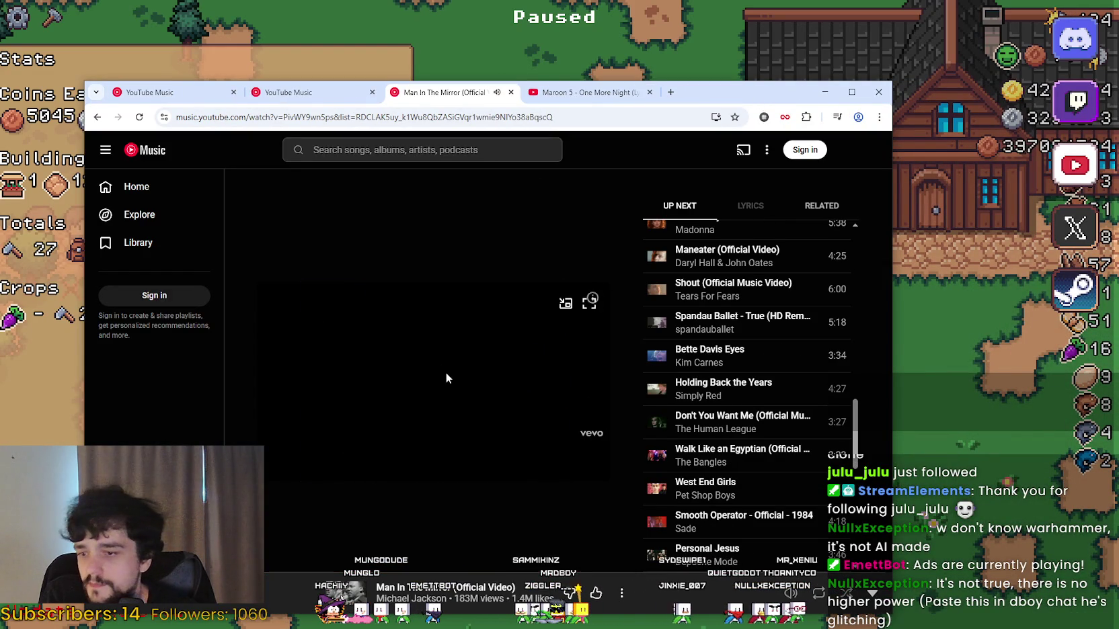
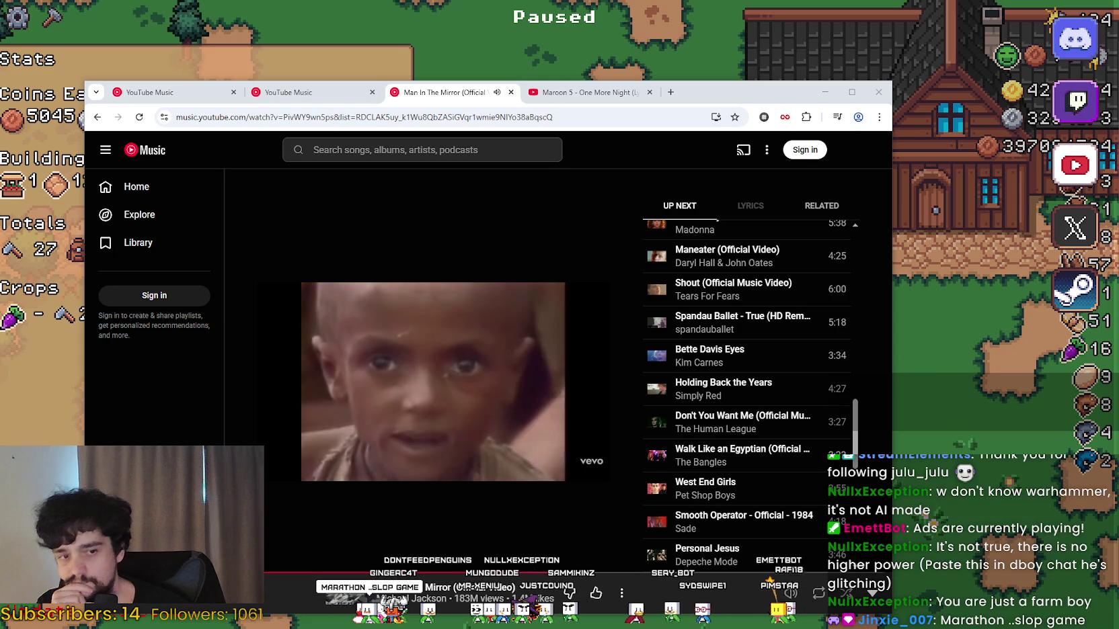
Step: Go to MR FARMBOY's Hub Admin events dashboard and open the 'Update 5: Road to Release' draft
key("alt+Tab")
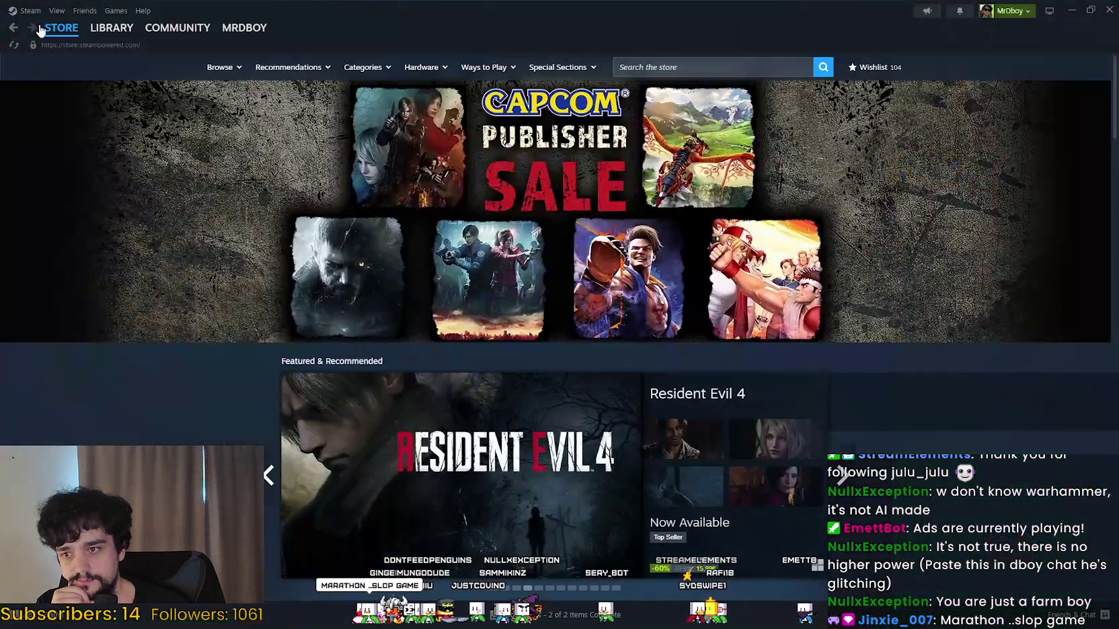
mouse_move(111, 28)
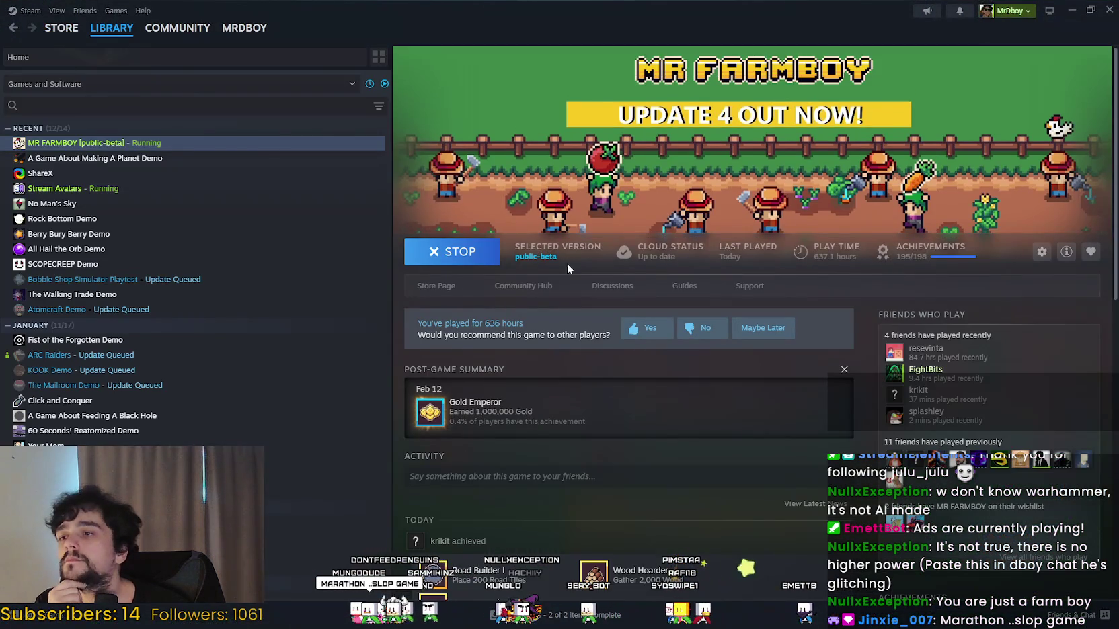
left_click(518, 281)
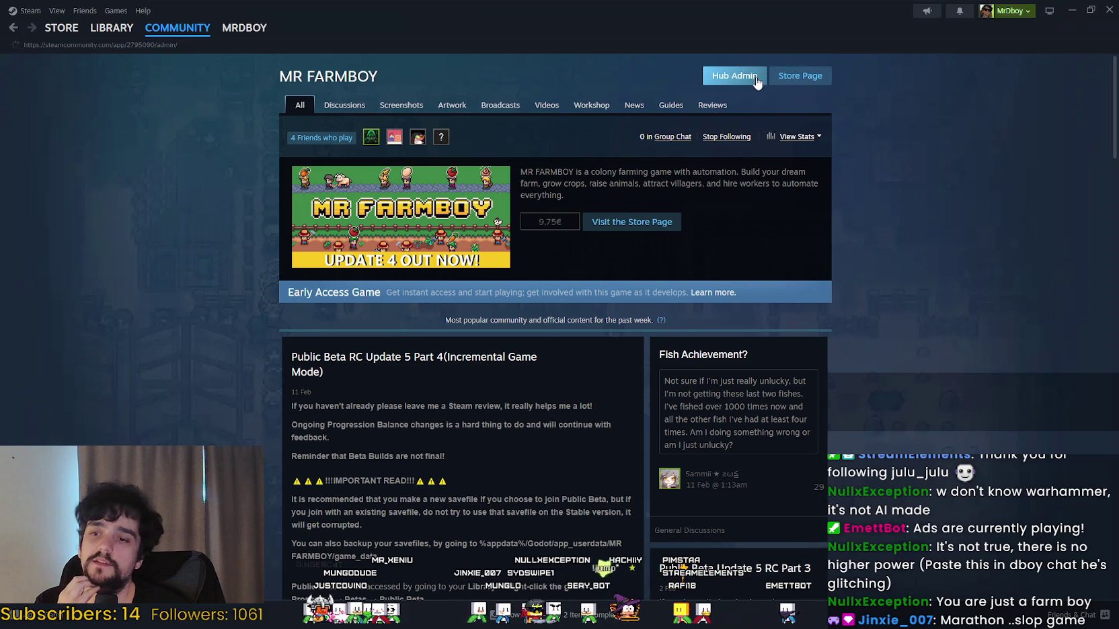
left_click(736, 76)
left_click(488, 323)
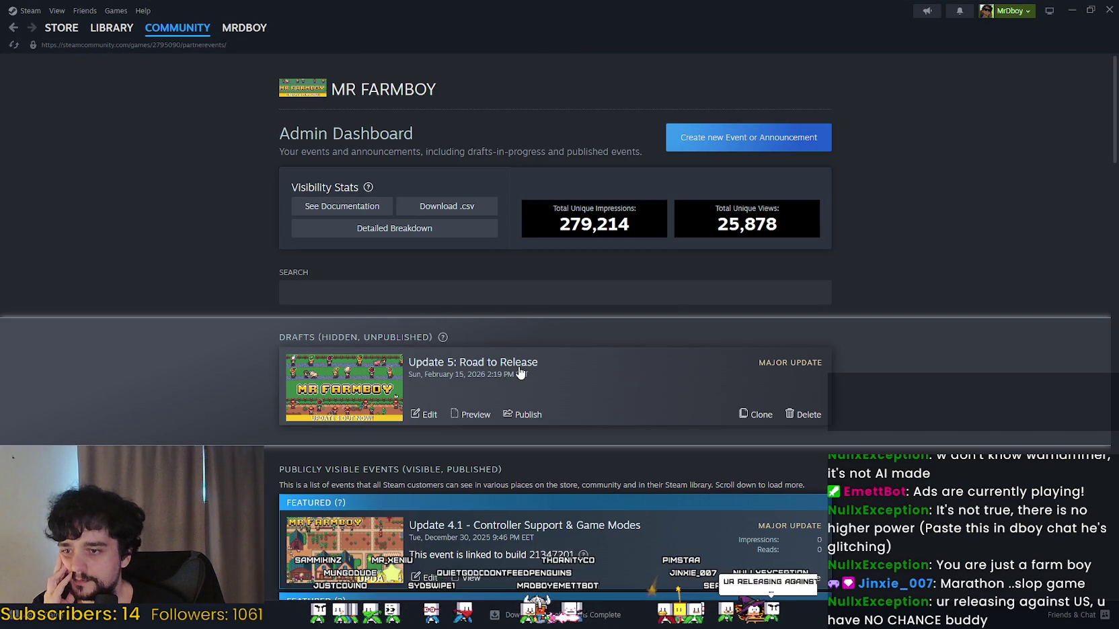
left_click(433, 416)
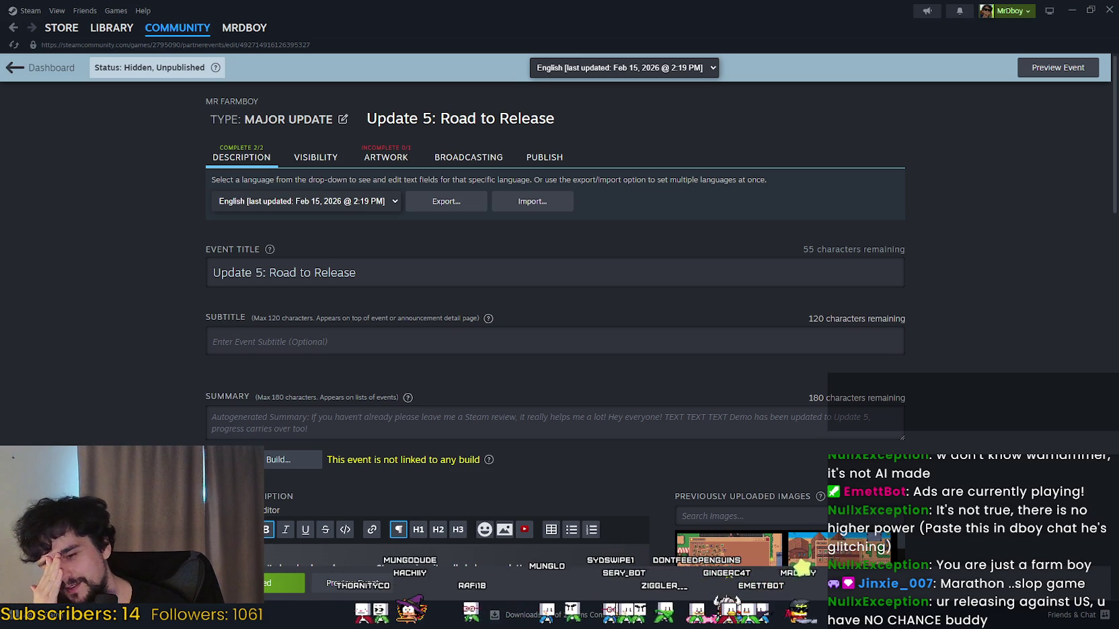
Step: Scroll down through the Update 5 event description and click into its text
scroll(484, 321, "down", 3)
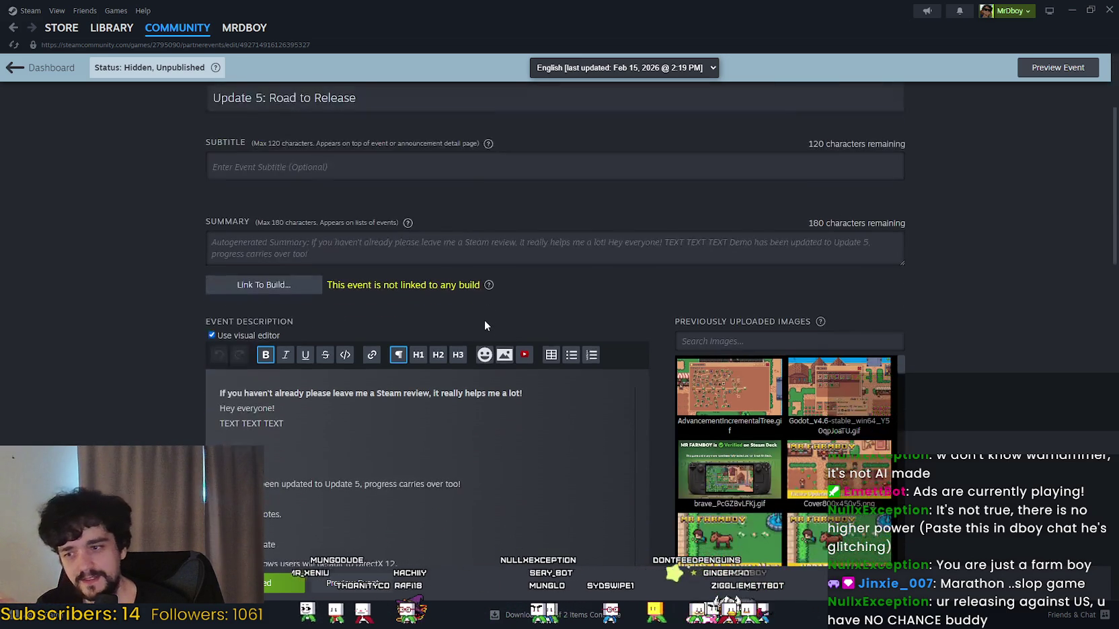
scroll(576, 223, "down", 3)
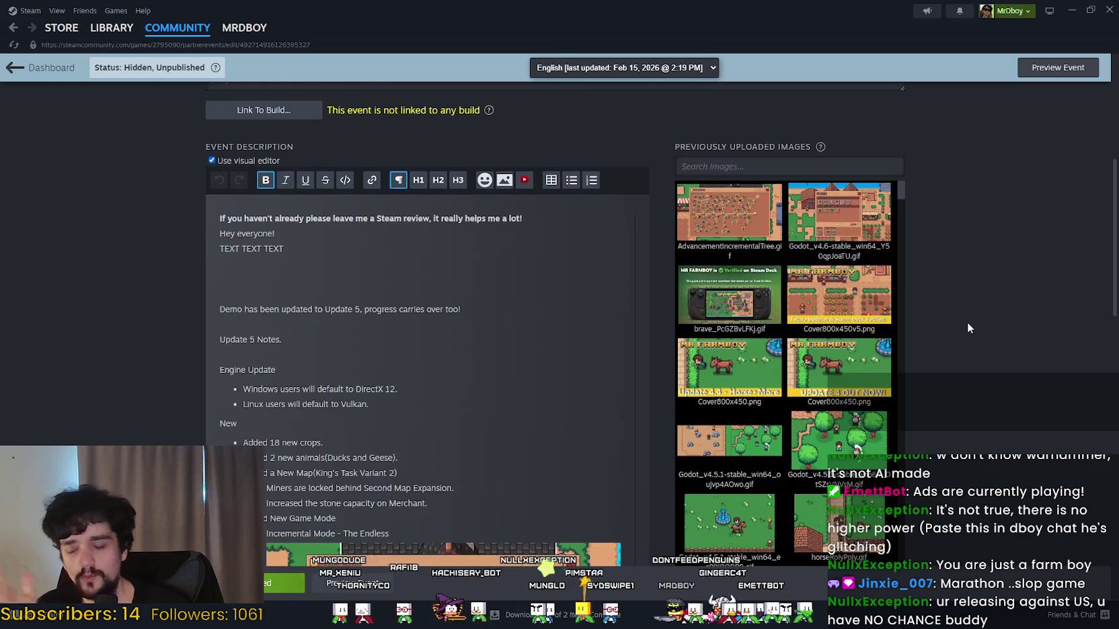
scroll(966, 323, "down", 5)
scroll(573, 367, "down", 7)
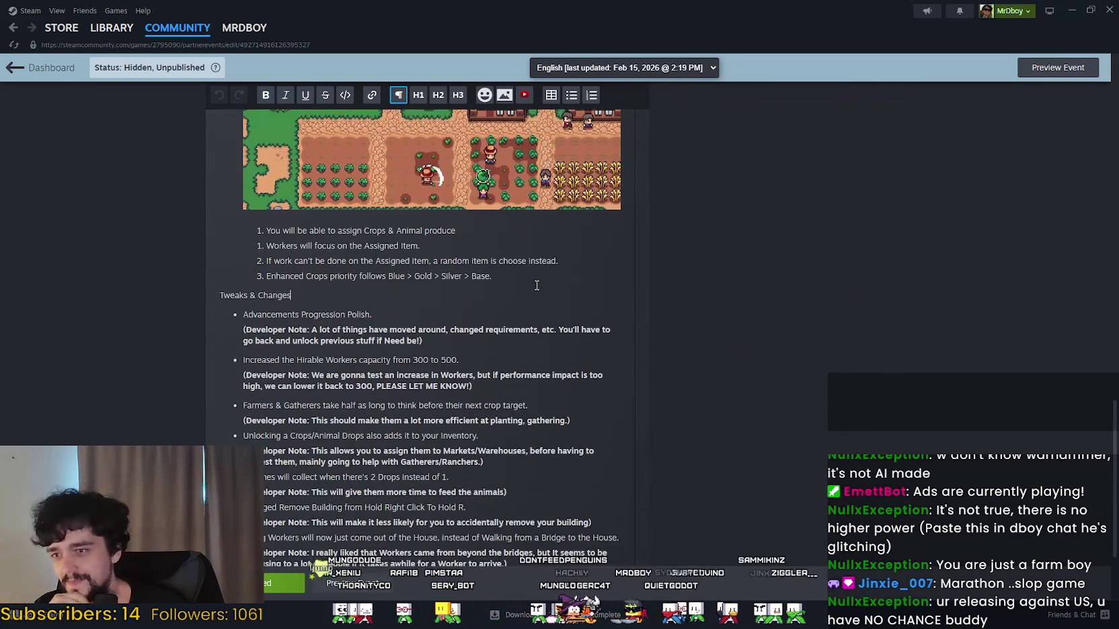
left_click(589, 223)
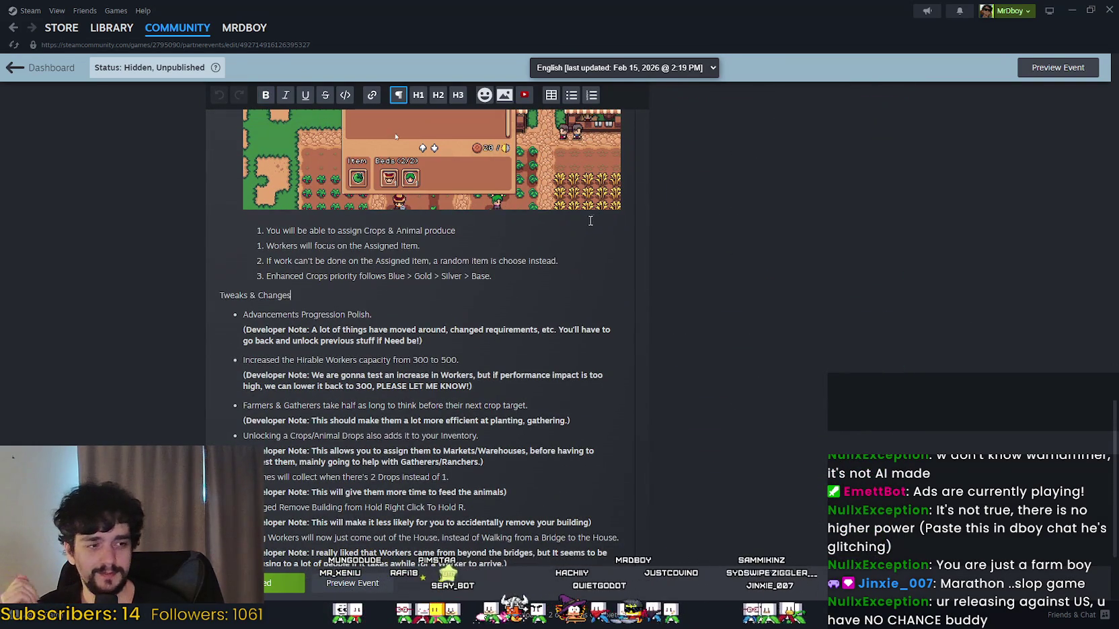
scroll(519, 304, "down", 2)
scroll(518, 304, "down", 1)
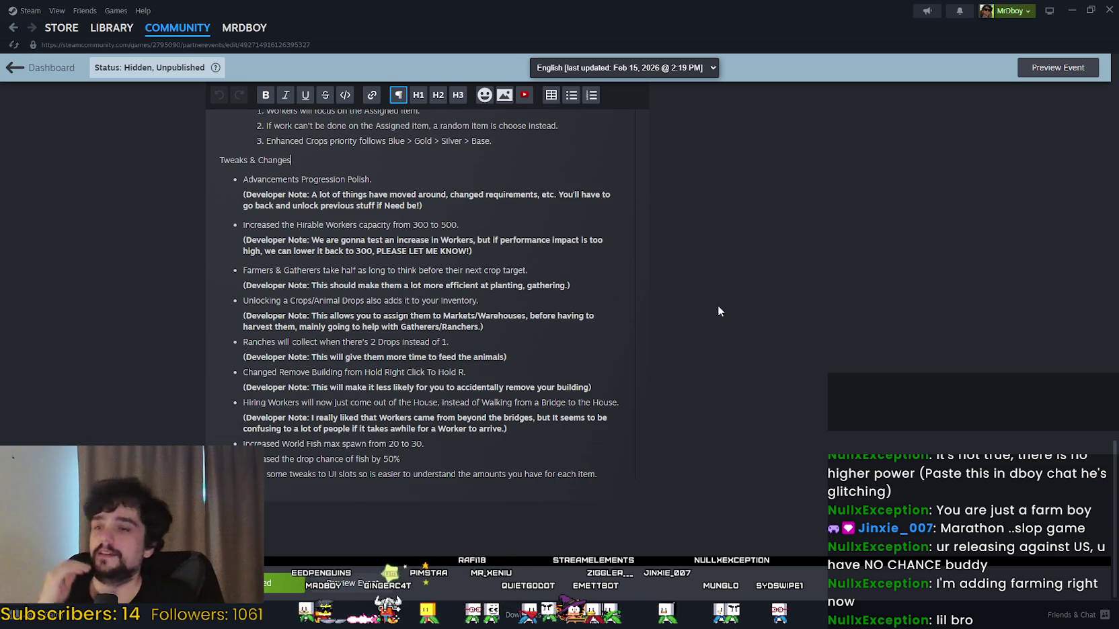
Step: Select the 'Demo has been updated' line, then move to the end of the Update 5 notes
scroll(759, 375, "up", 1)
scroll(747, 363, "up", 10)
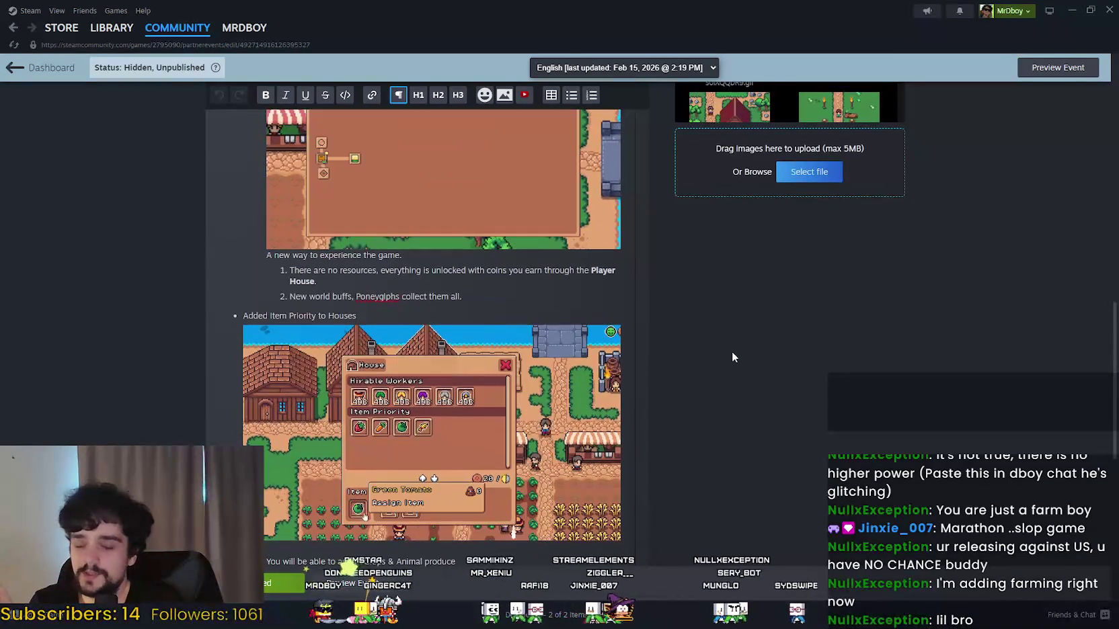
scroll(725, 356, "up", 5)
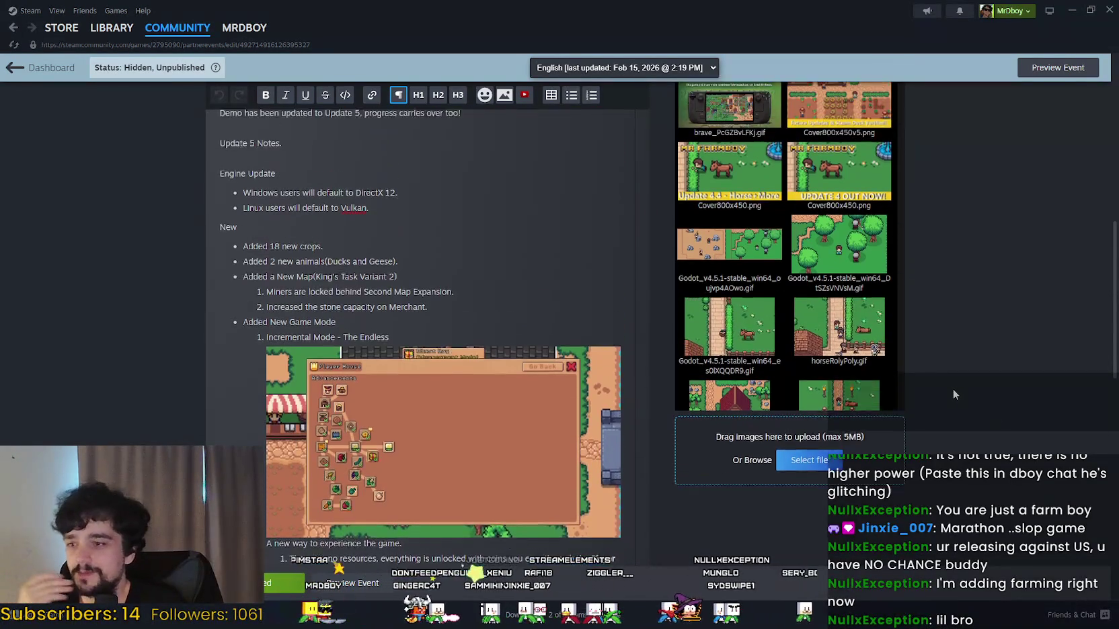
scroll(615, 466, "up", 3)
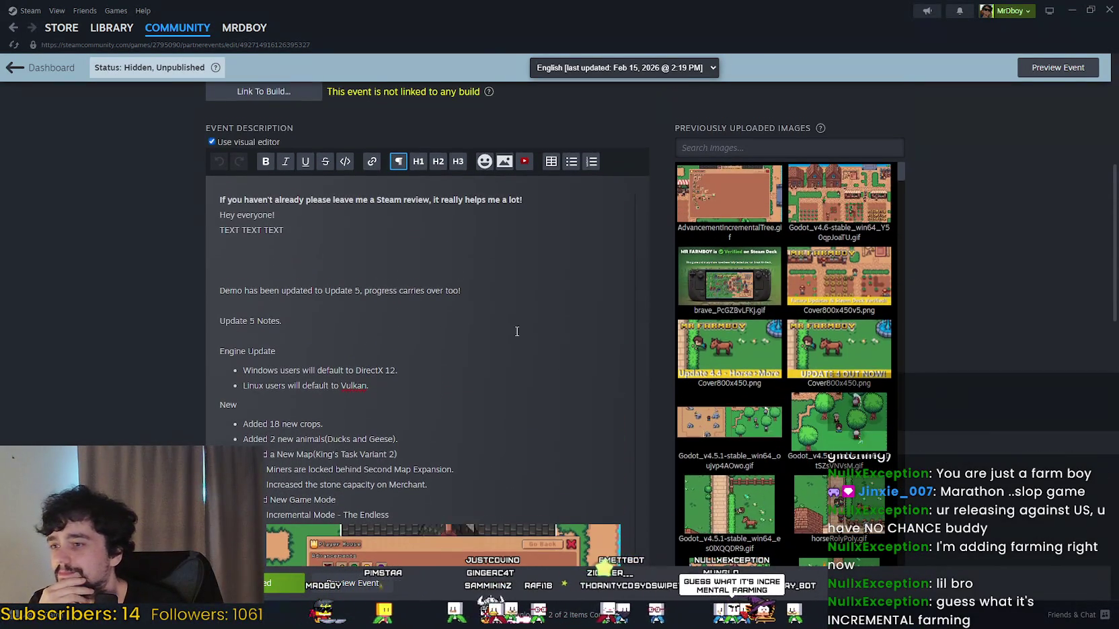
left_click(531, 307)
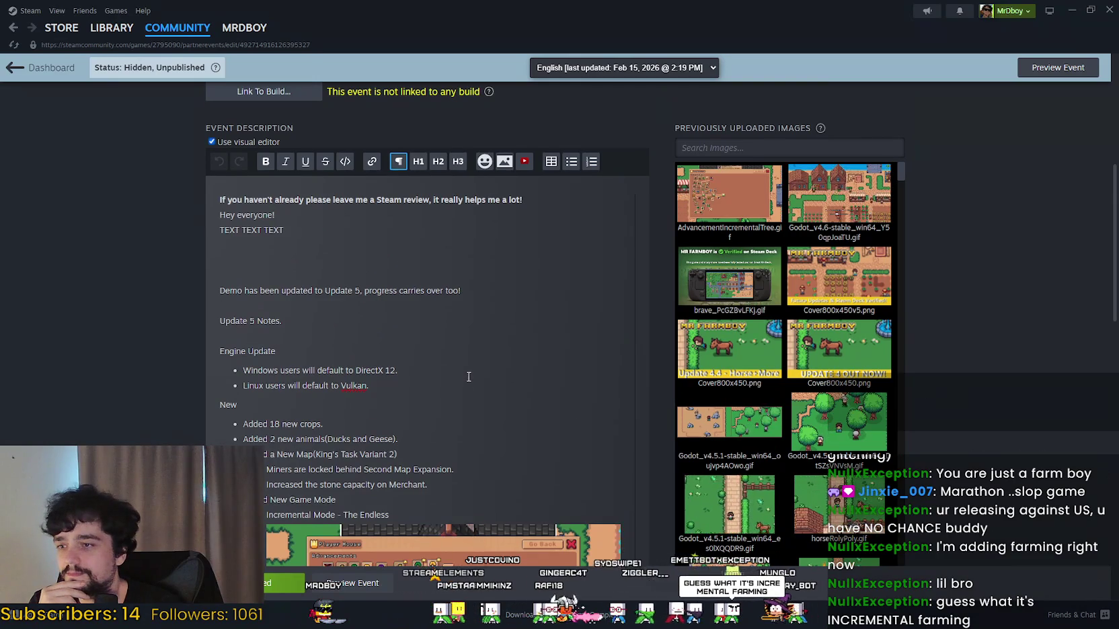
scroll(512, 396, "up", 3)
triple_click(529, 409)
left_click(460, 432)
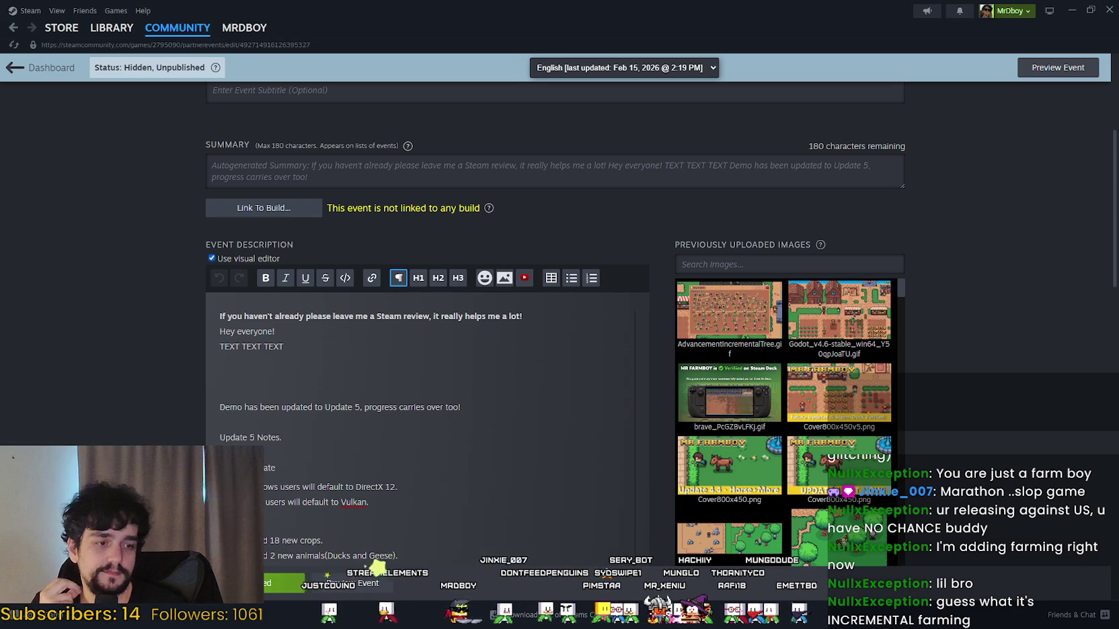
scroll(546, 417, "down", 15)
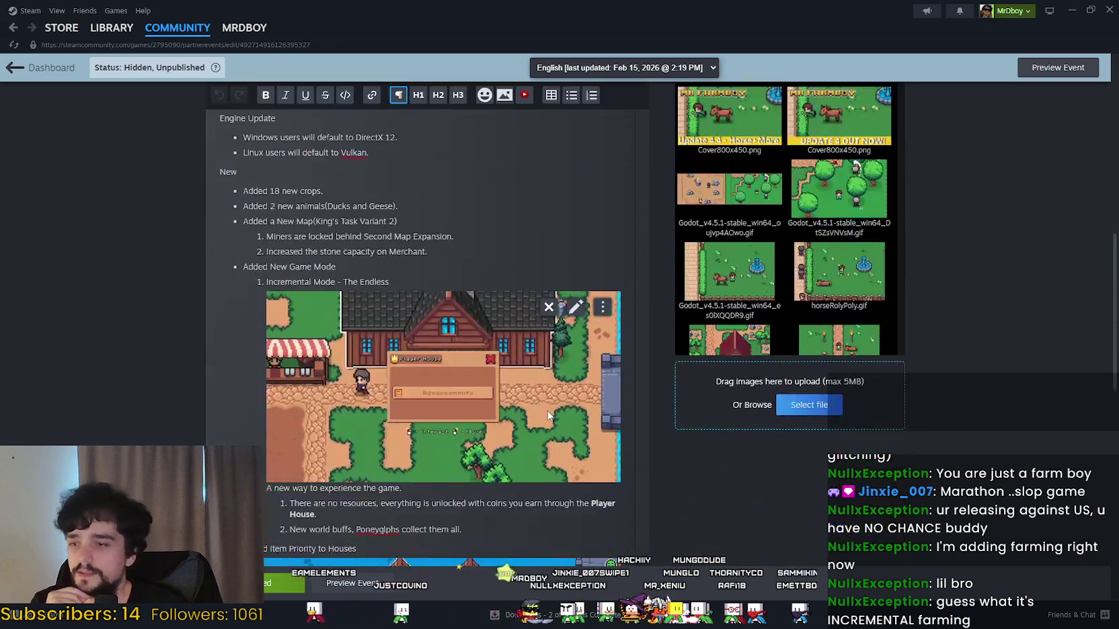
scroll(546, 417, "down", 3)
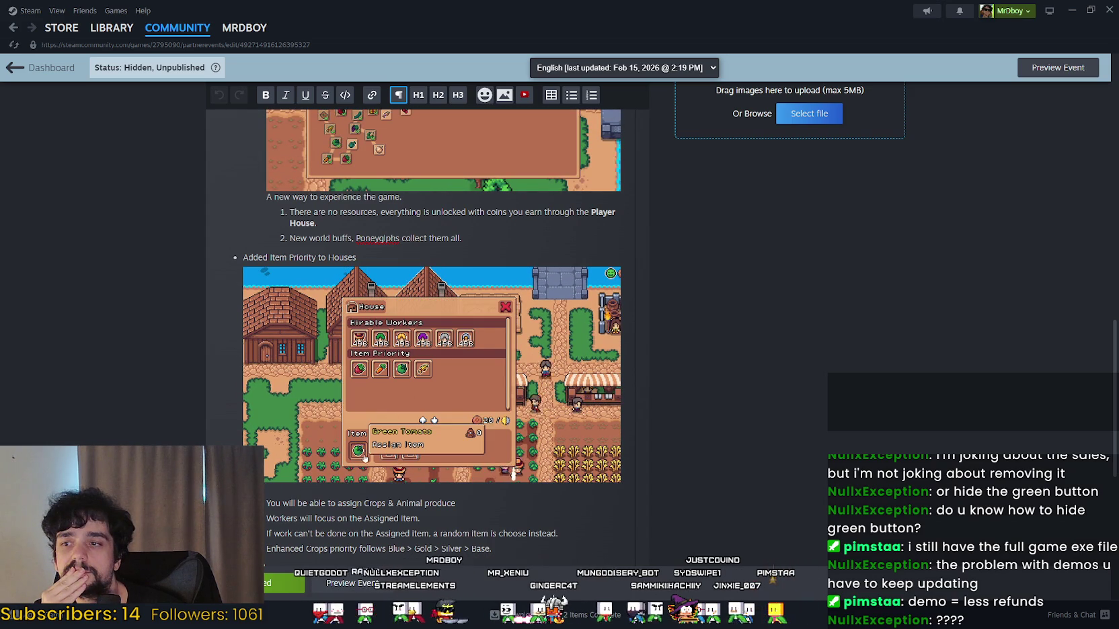
scroll(489, 417, "down", 3)
scroll(489, 416, "down", 4)
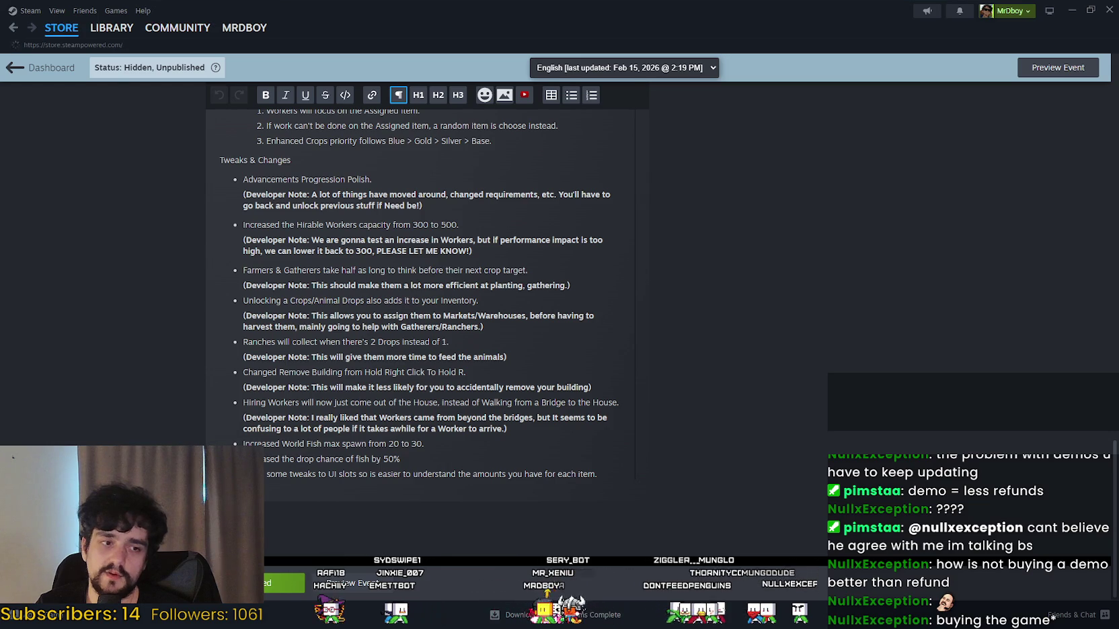
Step: Open MR FARMBOY's store page from the Library and scroll down to Customer reviews
left_click(61, 28)
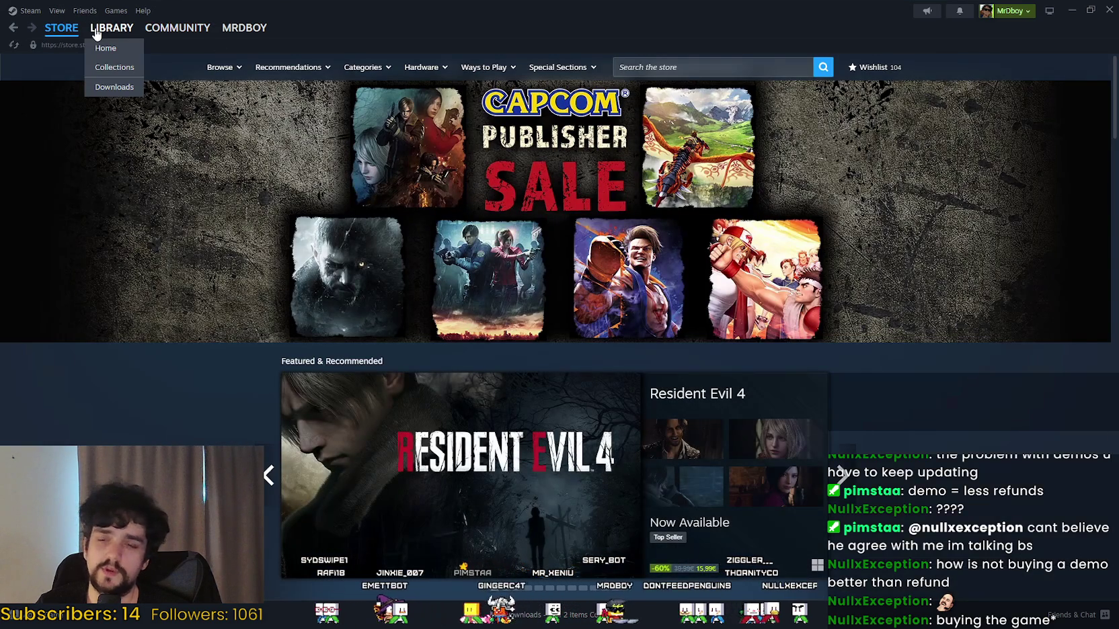
left_click(96, 33)
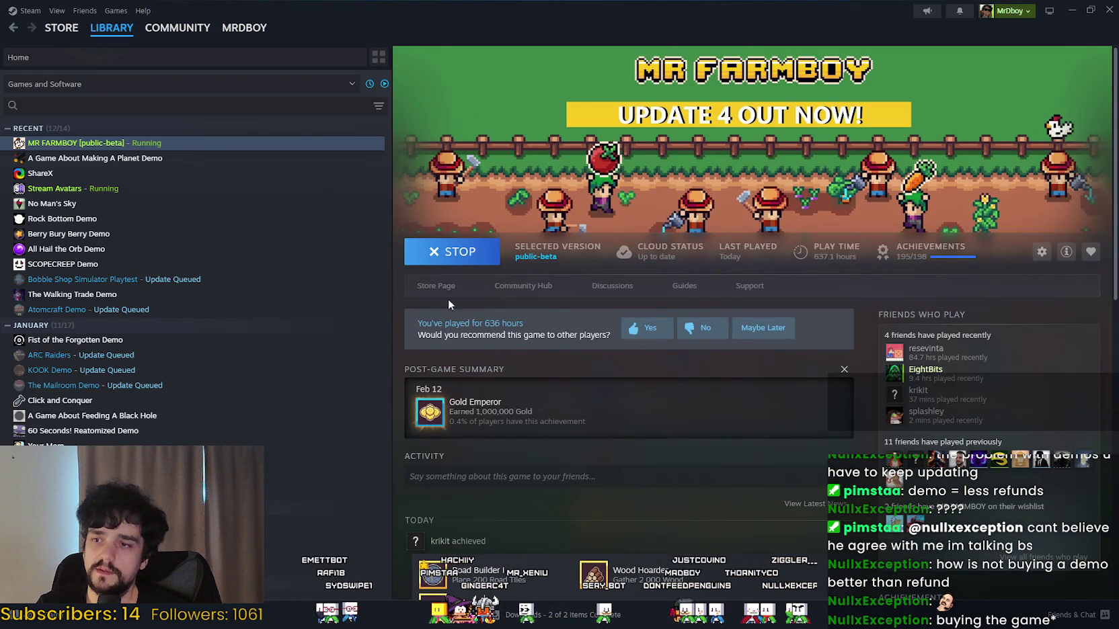
left_click(436, 286)
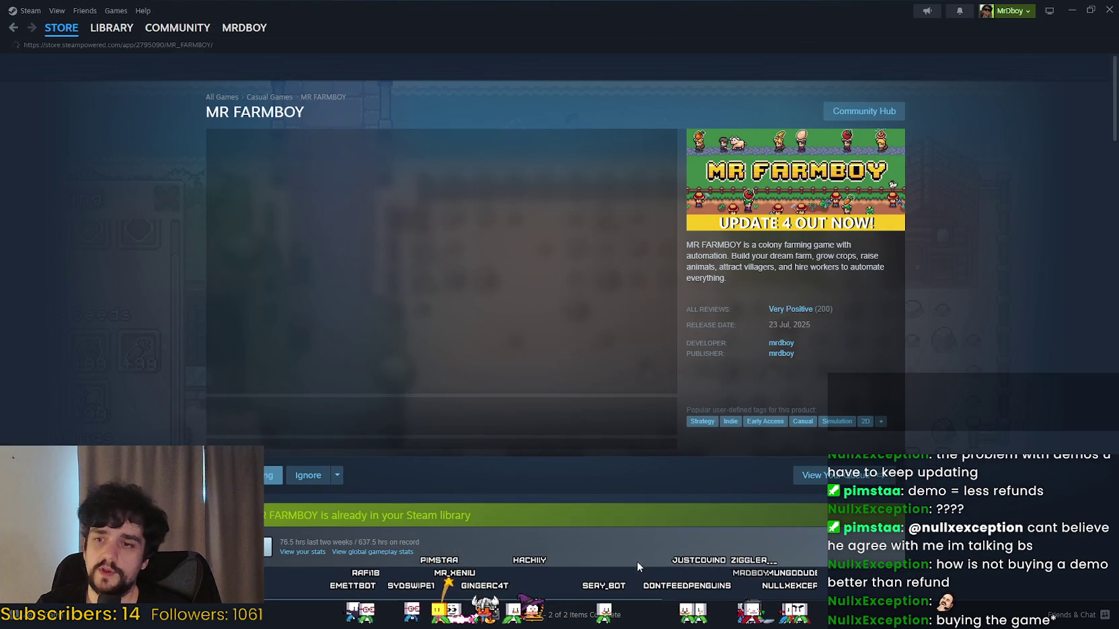
scroll(421, 436, "down", 3)
scroll(420, 435, "down", 6)
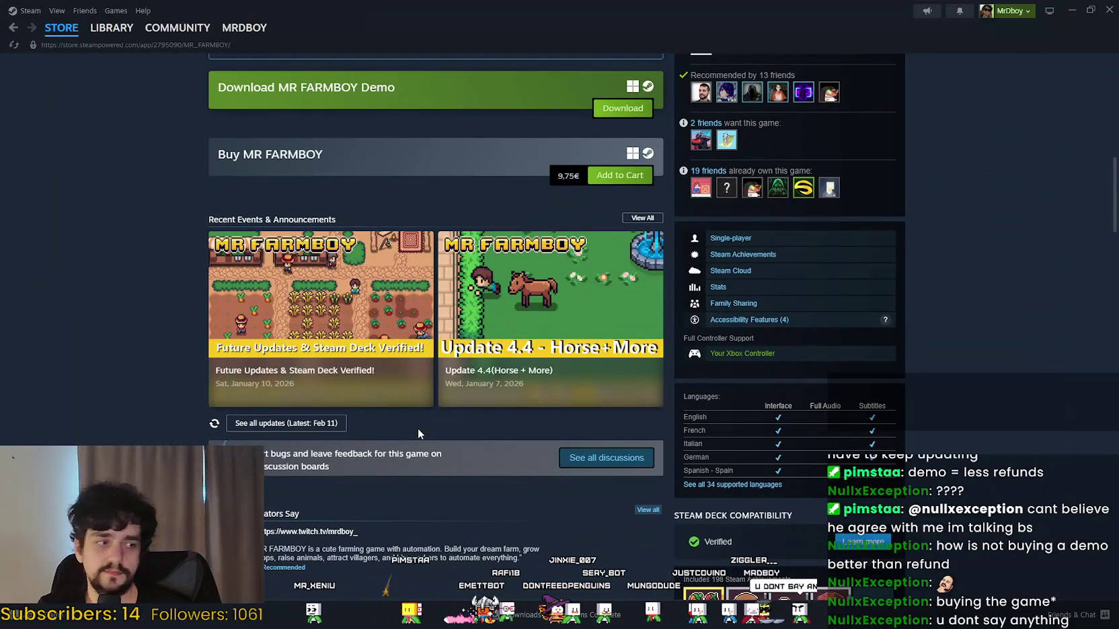
scroll(418, 434, "down", 3)
scroll(428, 430, "up", 4)
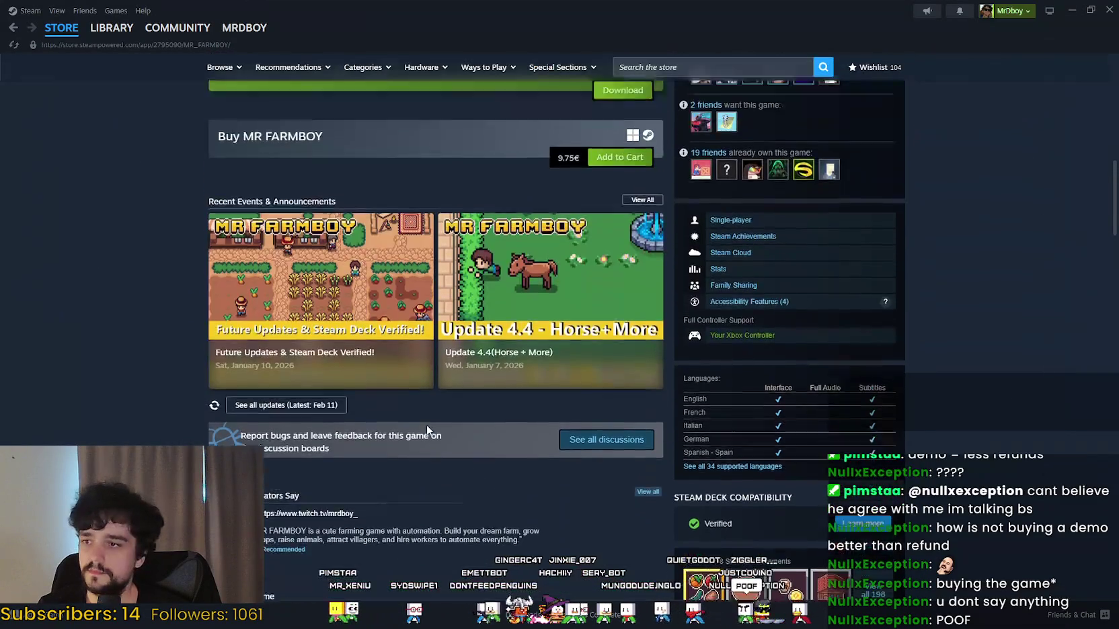
scroll(427, 430, "down", 3)
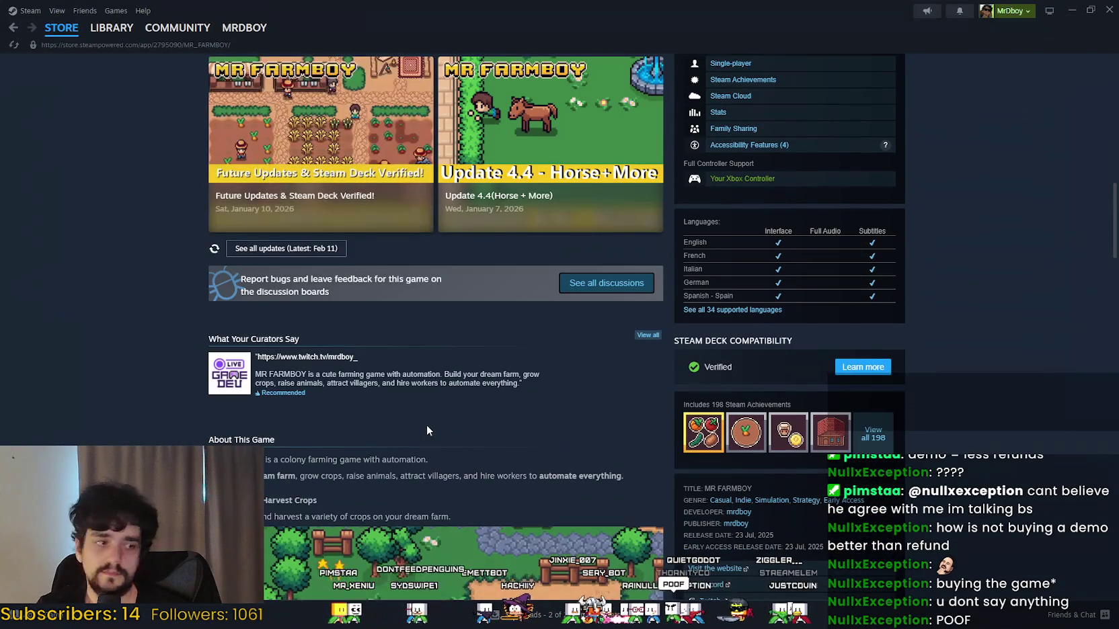
scroll(426, 428, "down", 4)
scroll(425, 428, "down", 4)
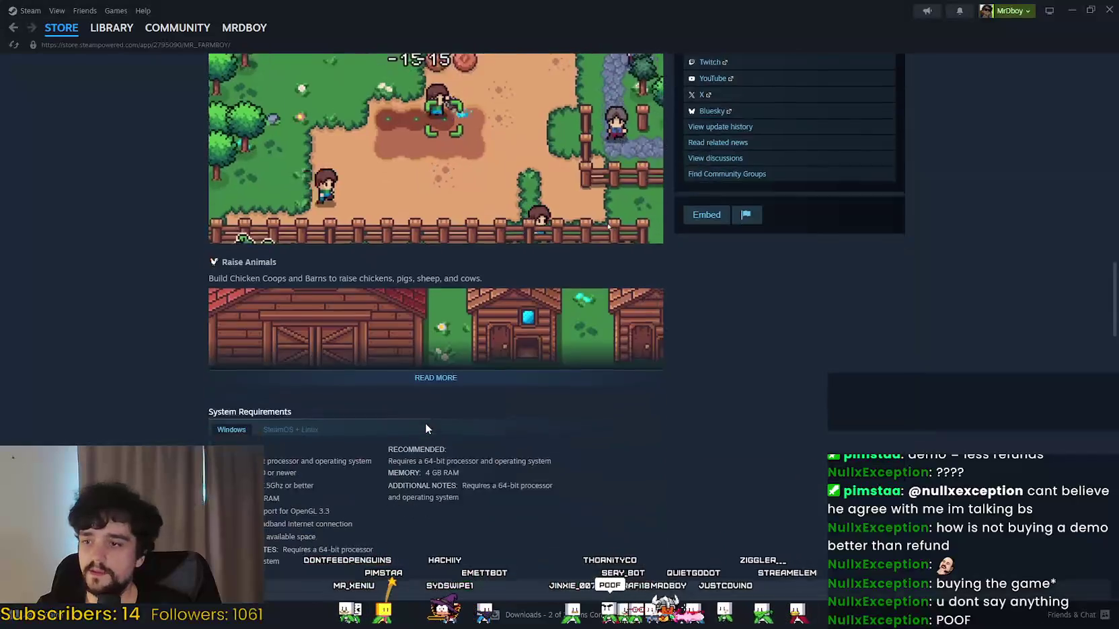
scroll(474, 344, "down", 4)
scroll(620, 400, "down", 10)
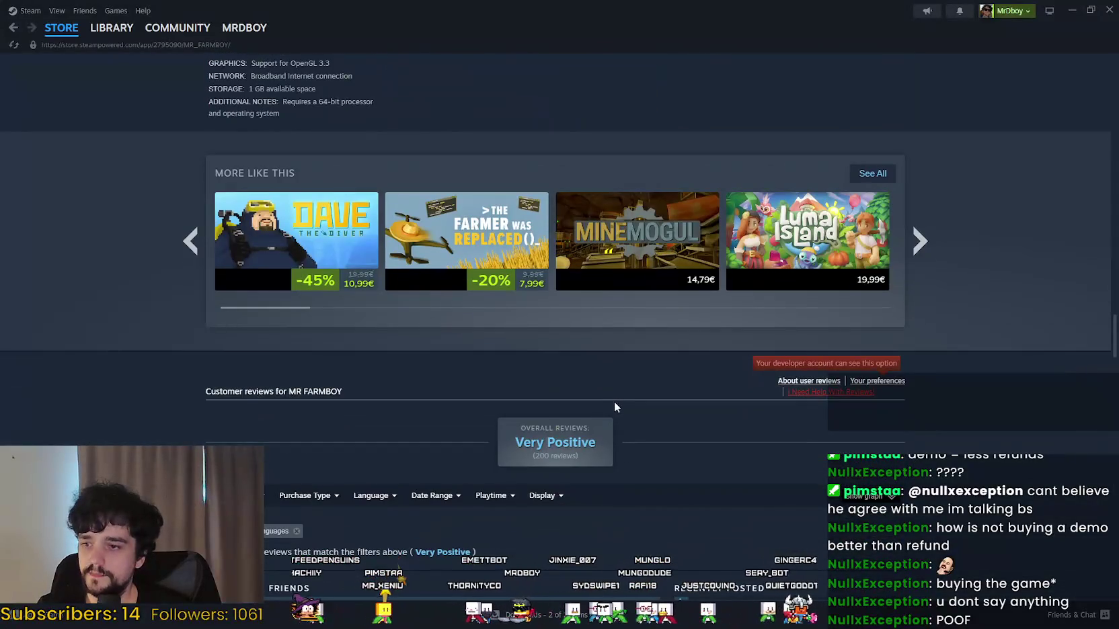
Step: Scroll the MR FARMBOY store page past the customer reviews and drag the scrollbar back up
scroll(616, 401, "down", 2)
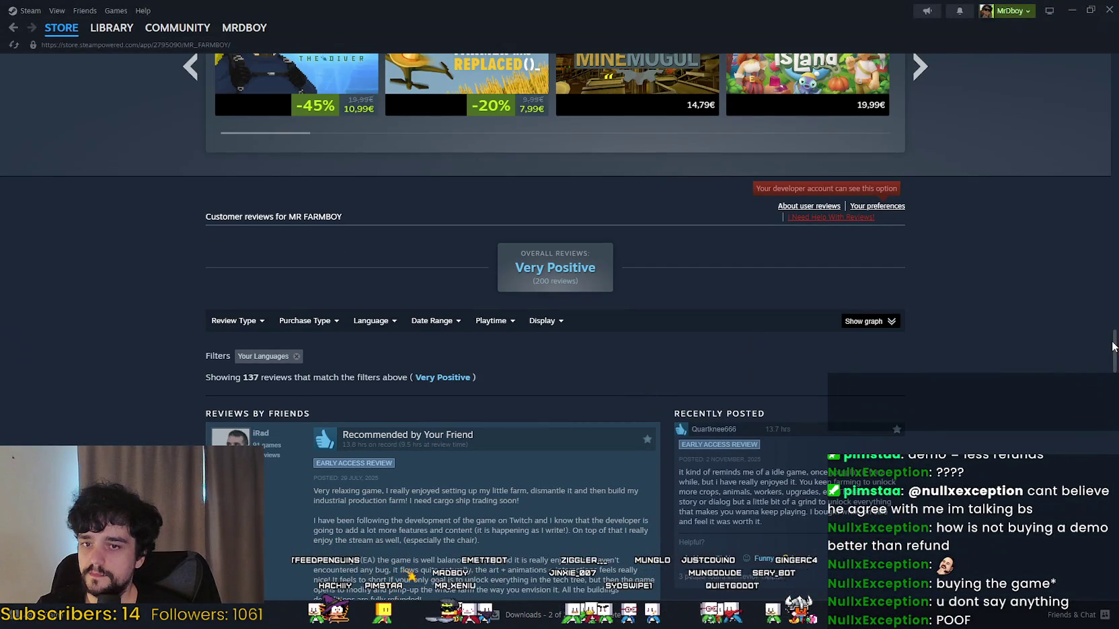
left_click_drag(1114, 336, 1080, 20)
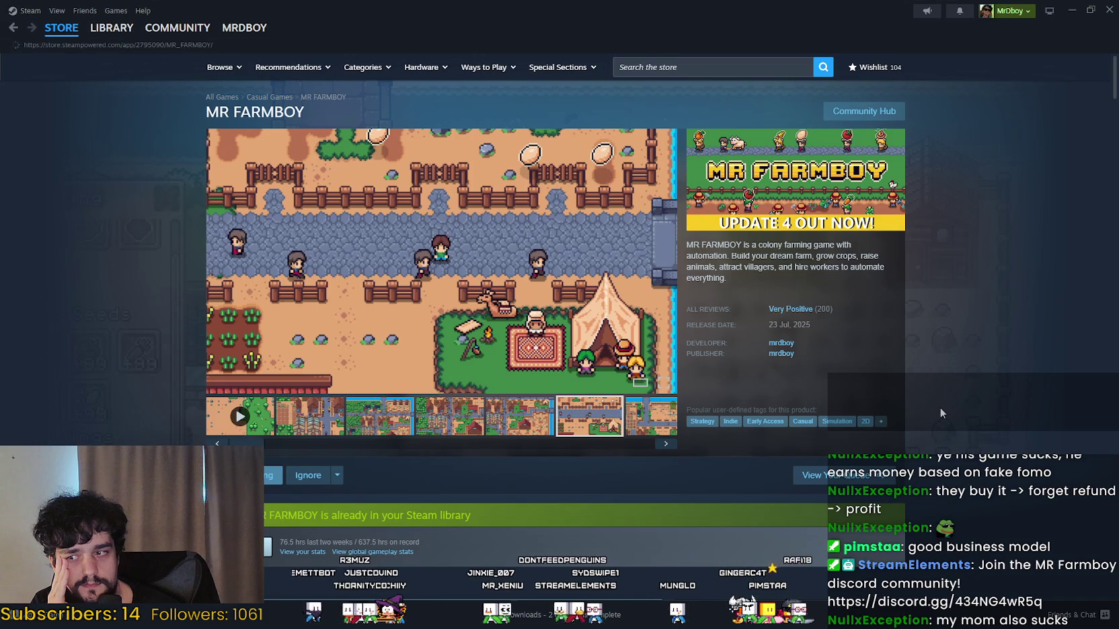
Step: Reload the MR FARMBOY store page twice to see if the demo download section remains
scroll(940, 406, "down", 5)
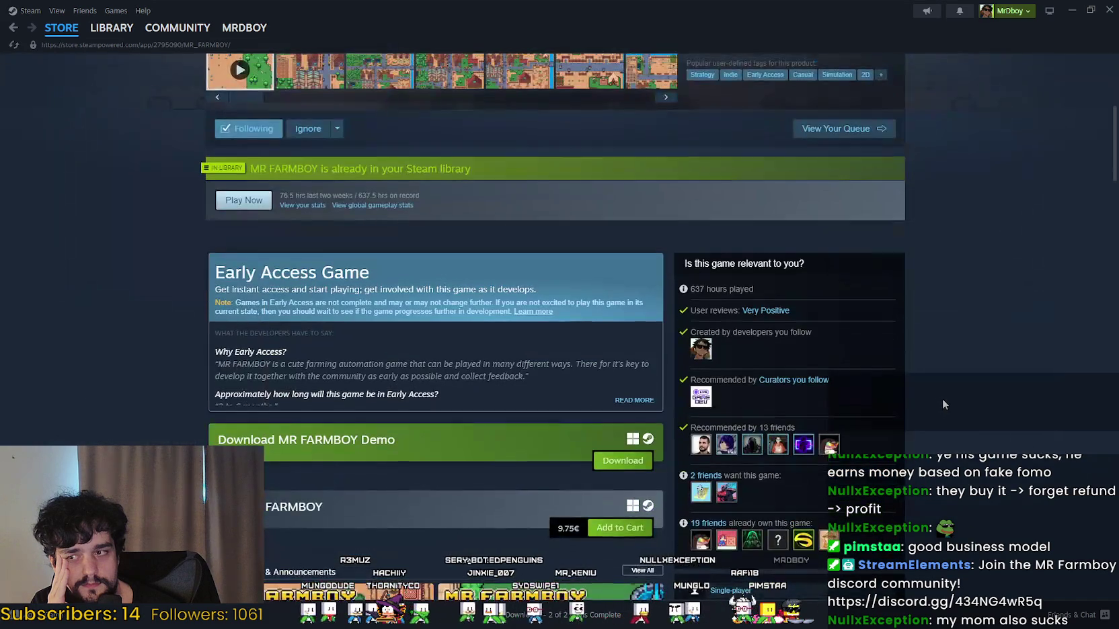
scroll(942, 400, "down", 2)
right_click(964, 346)
left_click(994, 403)
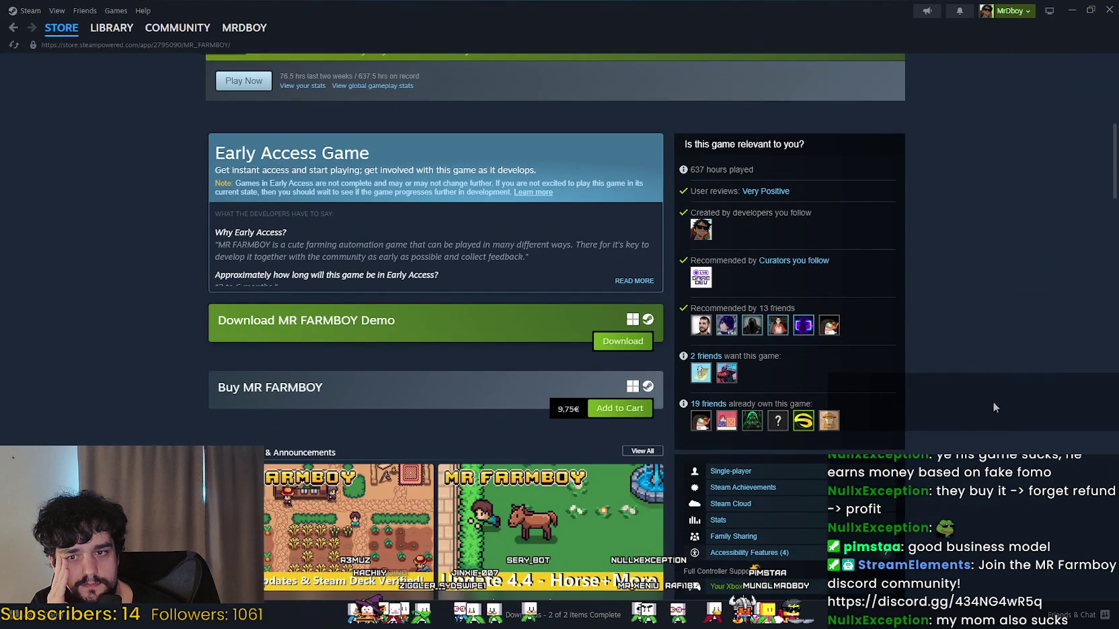
scroll(1057, 368, "down", 3)
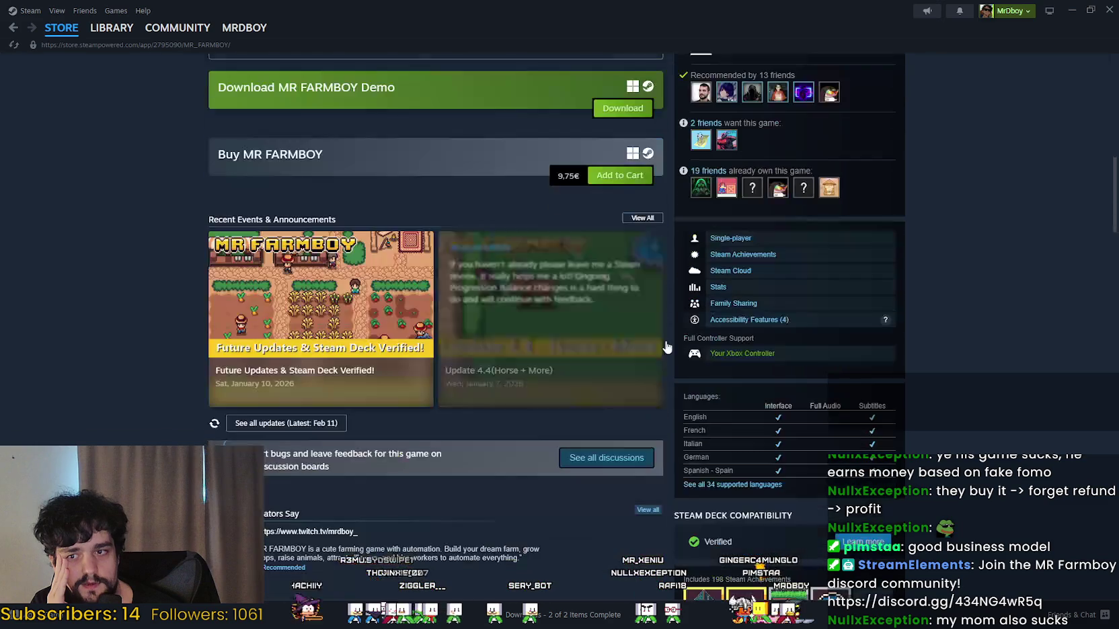
scroll(1053, 364, "down", 3)
scroll(1049, 361, "up", 4)
right_click(1043, 349)
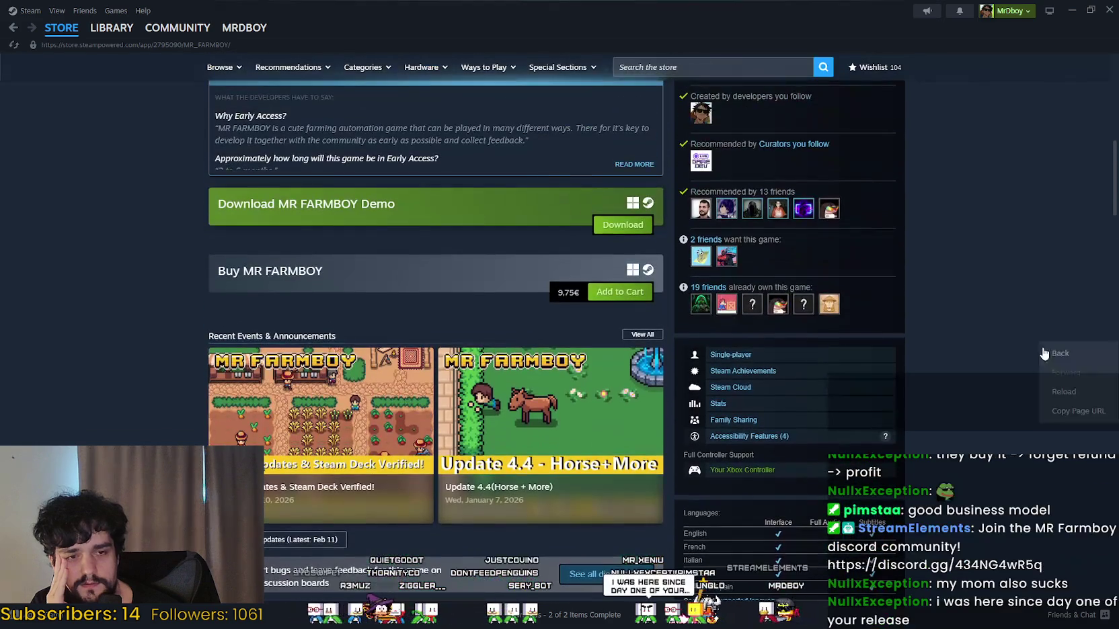
left_click(1075, 406)
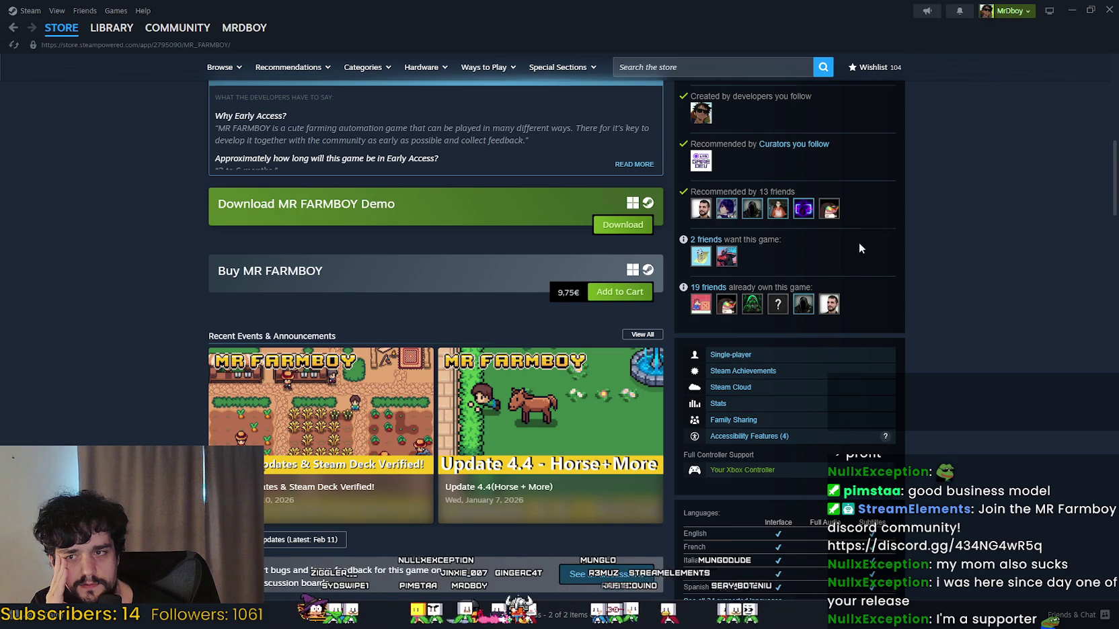
scroll(860, 246, "up", 3)
left_click(712, 67)
Step: Search the store for 'MR FARMBOY', dismiss the results and reload the store page
type("MR FARMBOY")
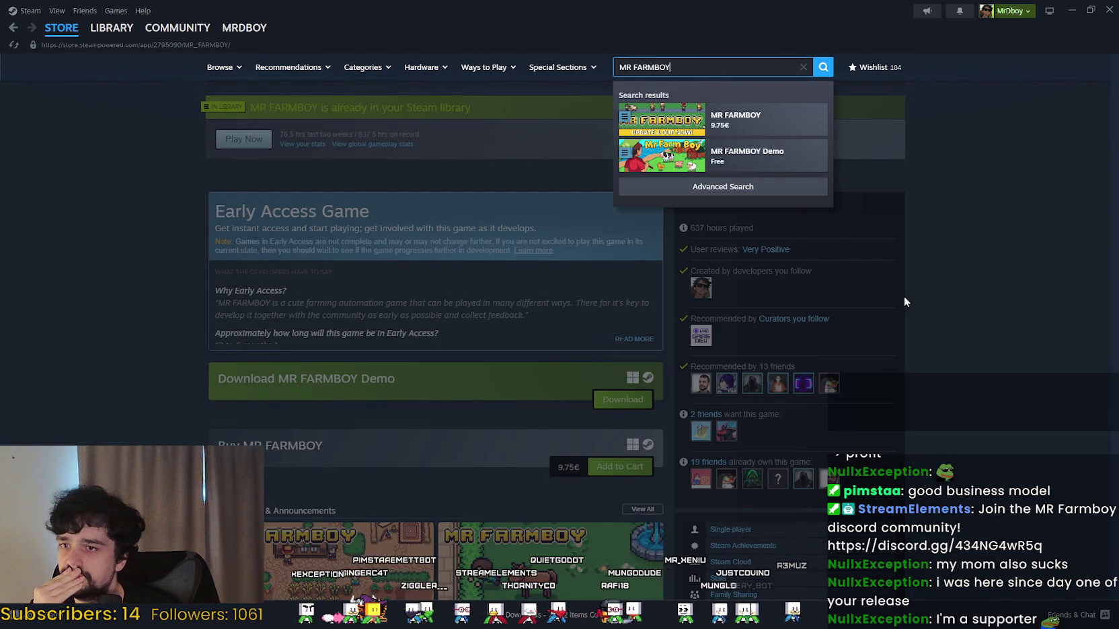
left_click(946, 328)
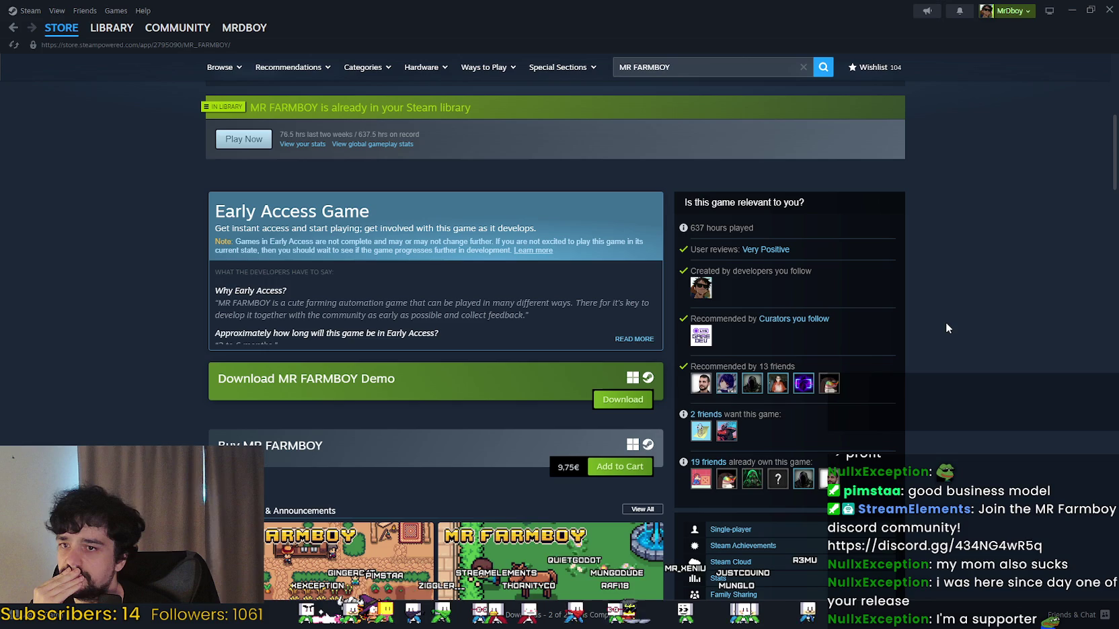
right_click(1081, 341)
left_click(1038, 388)
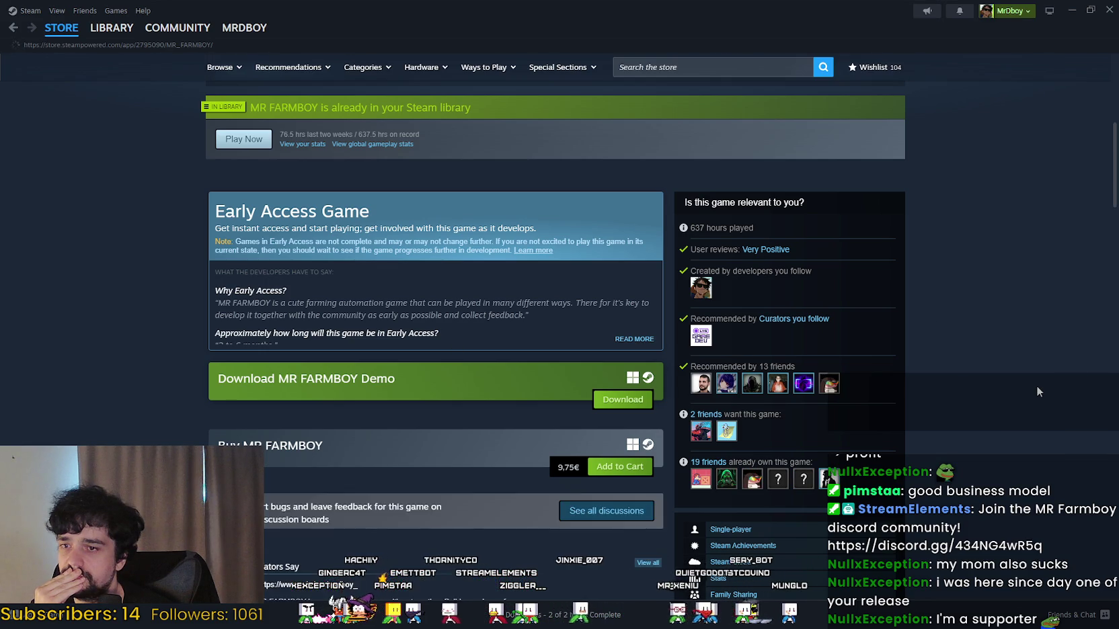
scroll(1037, 390, "down", 1)
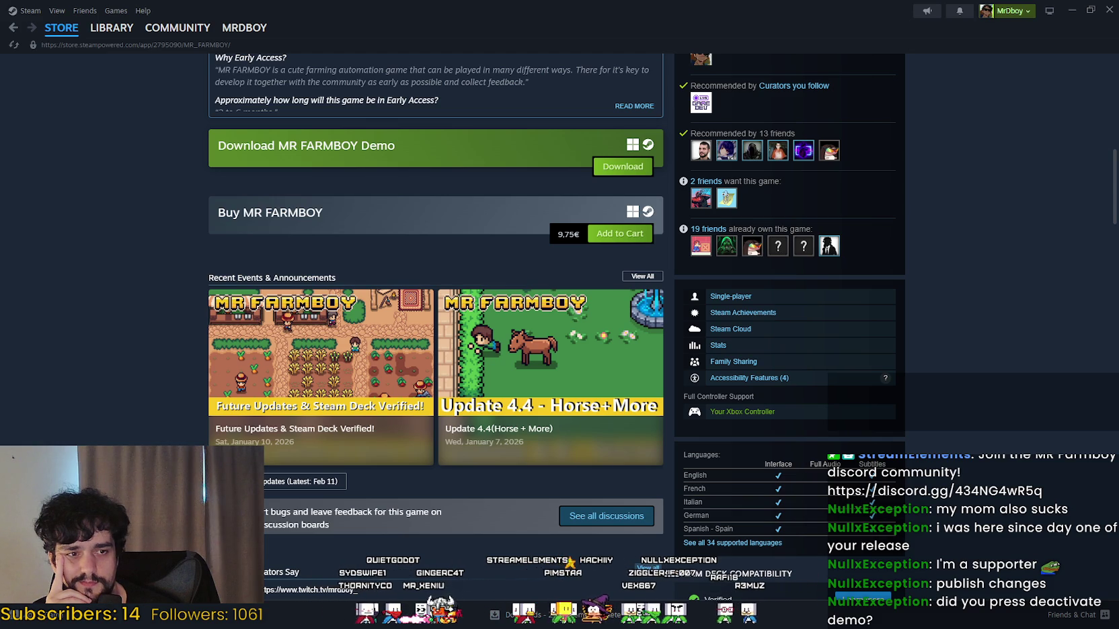
Step: Reload the store page three more times, enlarging the fourth screenshot in between
right_click(971, 298)
left_click(998, 349)
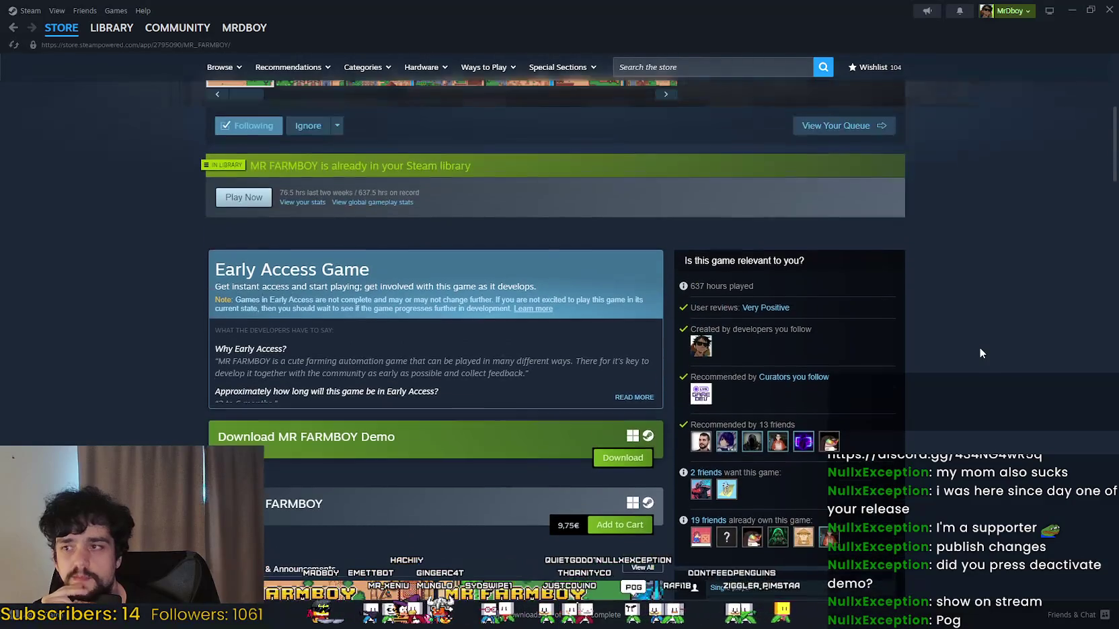
right_click(988, 366)
left_click(1000, 389)
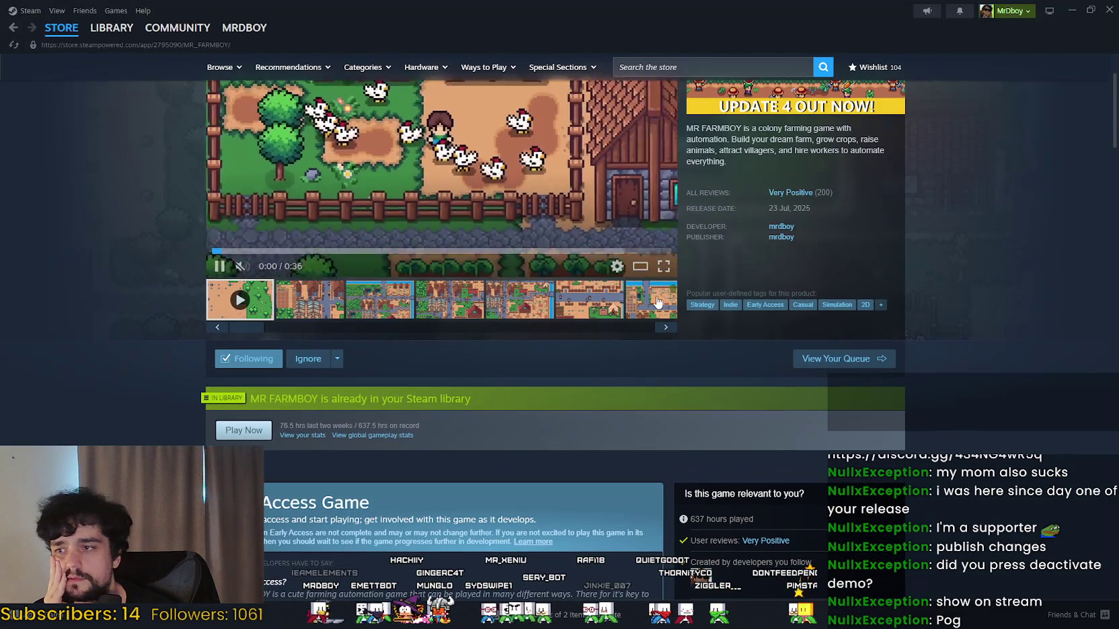
left_click(461, 315)
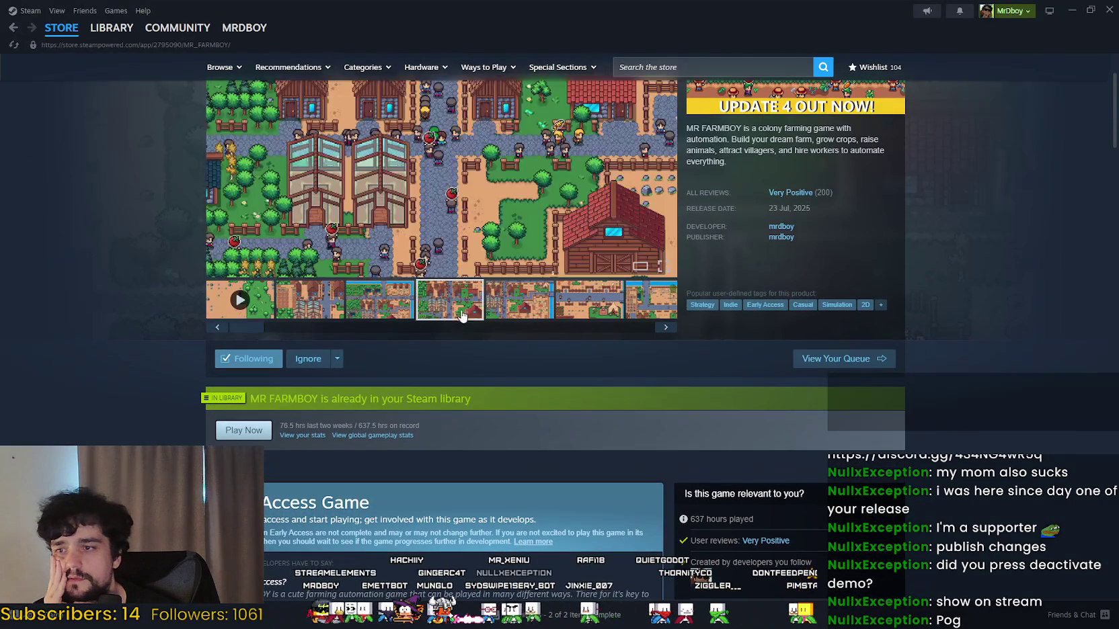
right_click(931, 358)
left_click(980, 406)
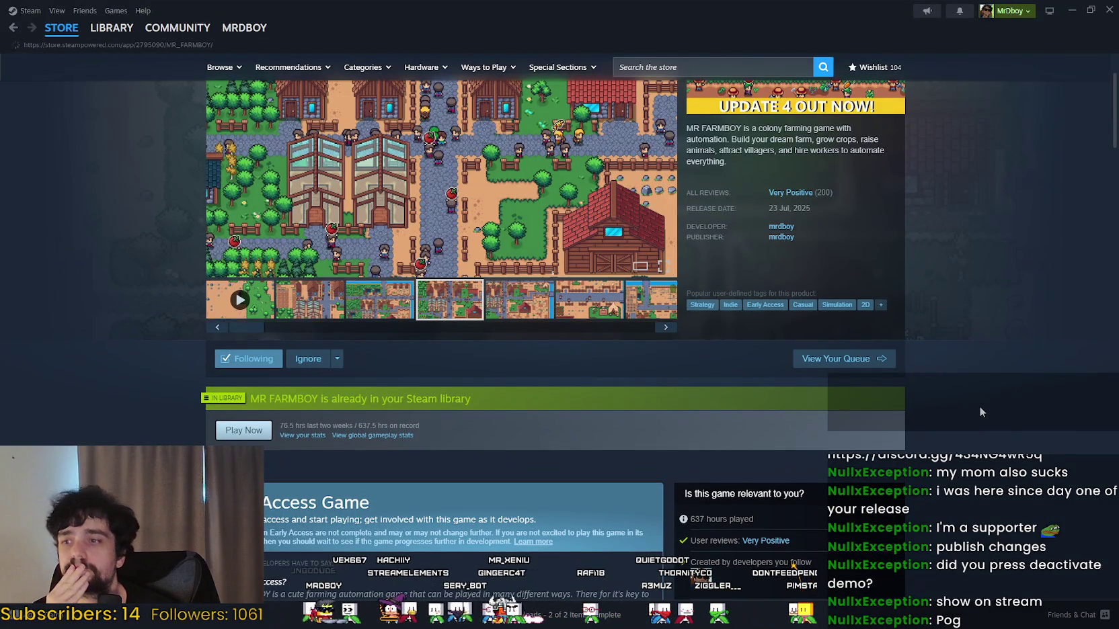
scroll(975, 400, "down", 7)
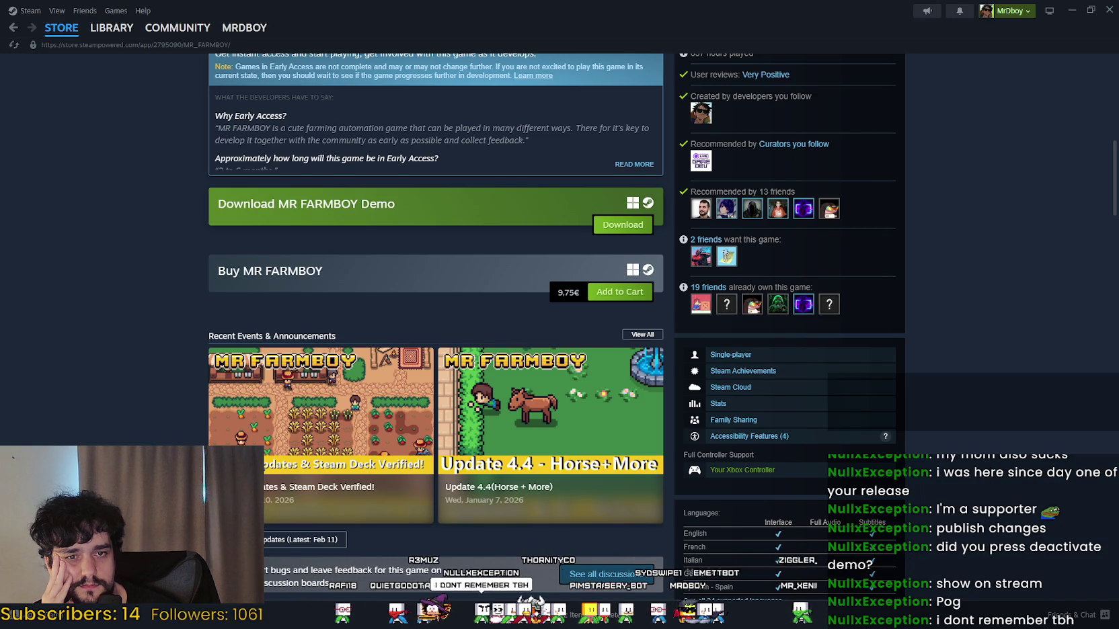
Step: Reload once more and scroll to confirm the demo download section is gone
right_click(853, 304)
left_click(874, 343)
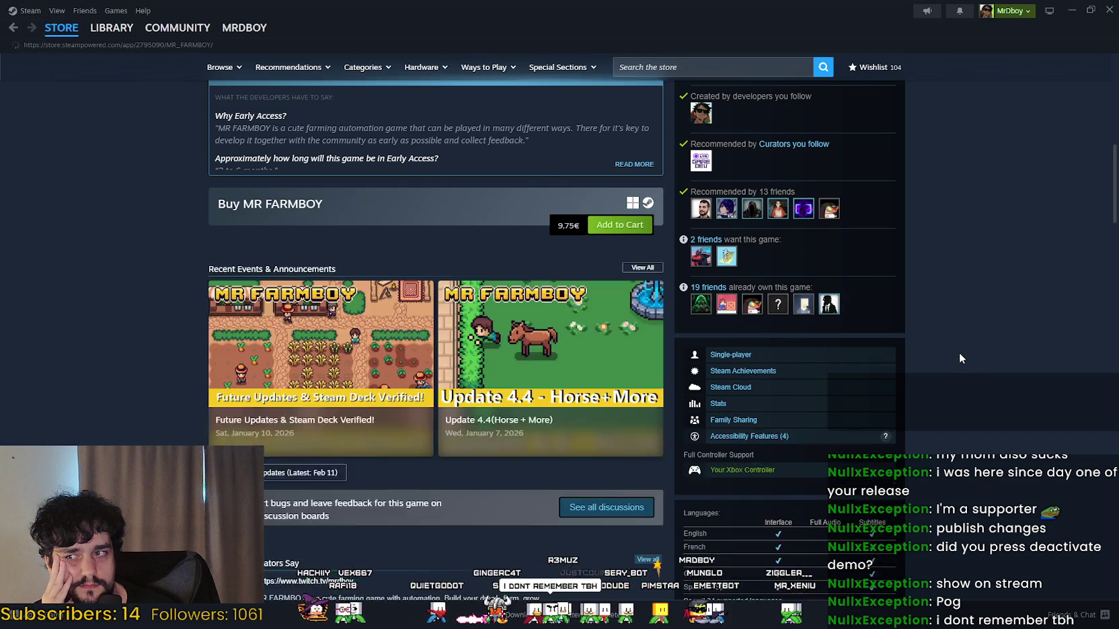
scroll(959, 354, "down", 3)
scroll(957, 353, "down", 2)
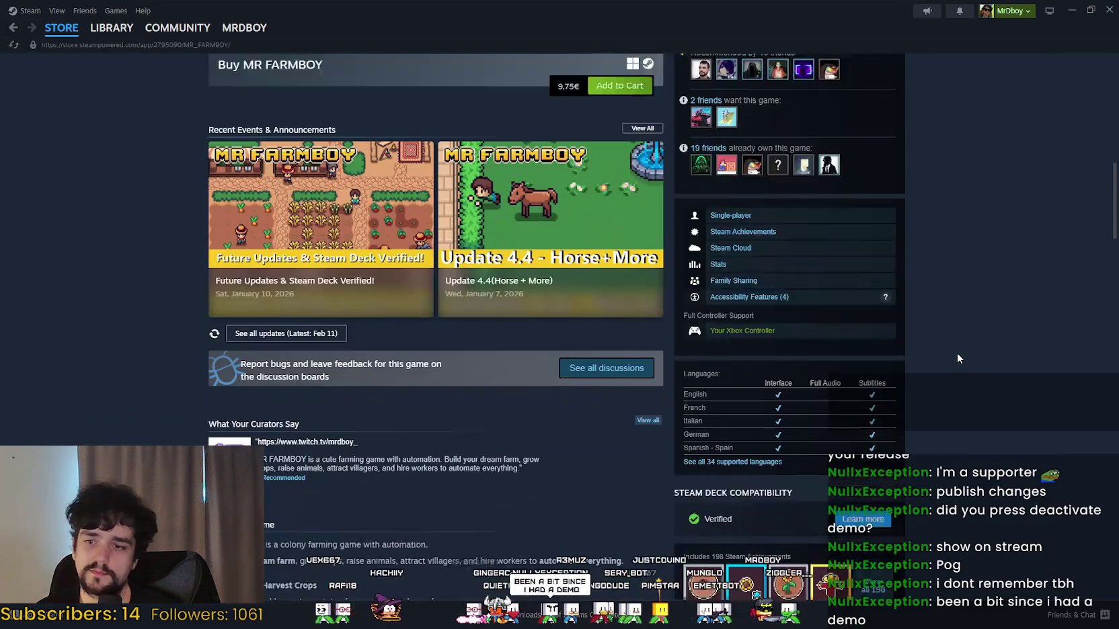
scroll(954, 346, "down", 3)
scroll(951, 340, "up", 7)
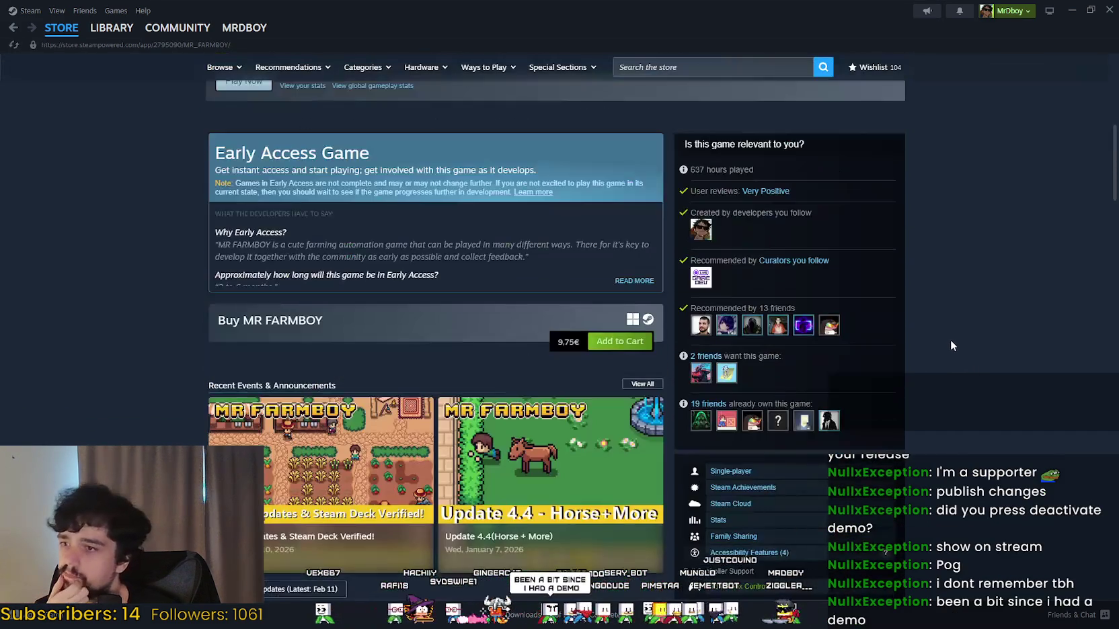
scroll(953, 337, "up", 3)
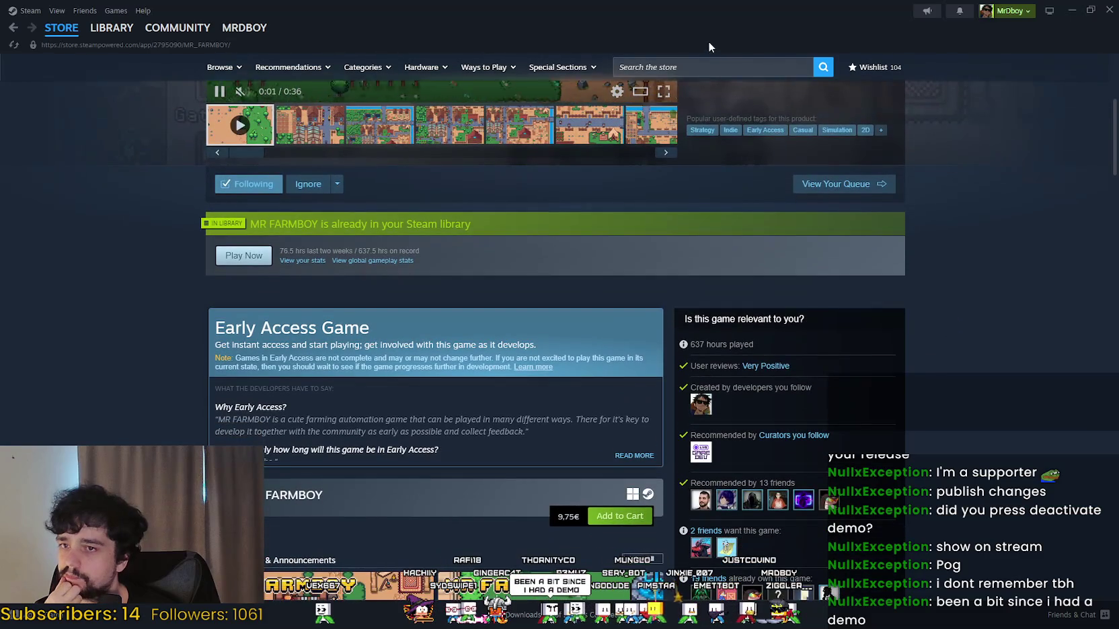
left_click(739, 67)
Step: Search 'MR FARMBOY' and scroll to the Buy MR FARMBOY box at 9,75€ with no demo
type("MR F")
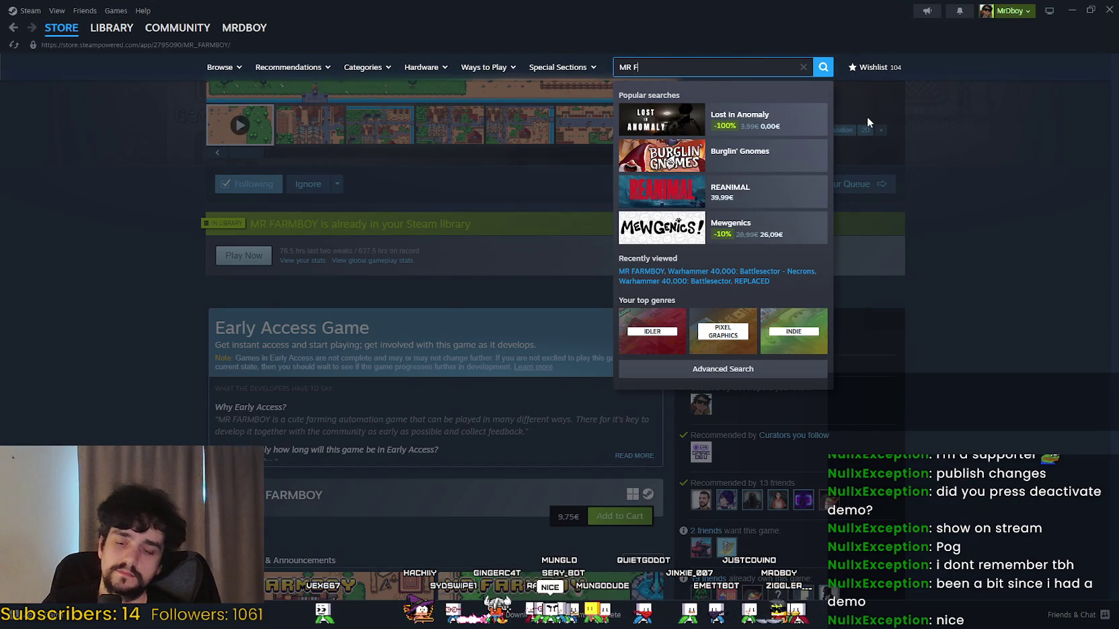
type("ARMBOY")
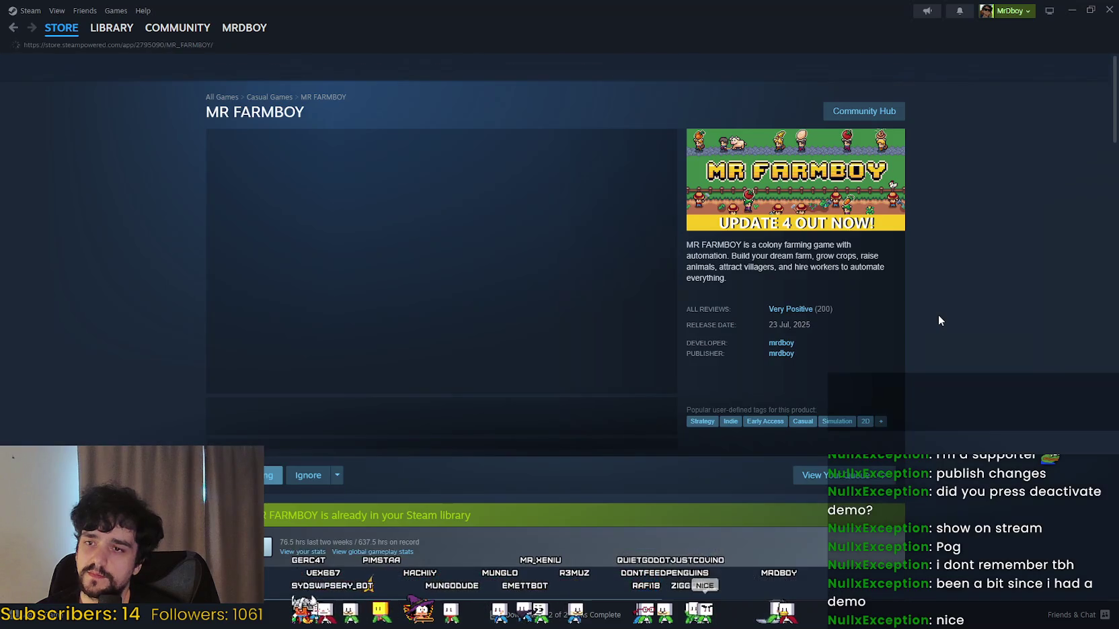
scroll(498, 391, "down", 4)
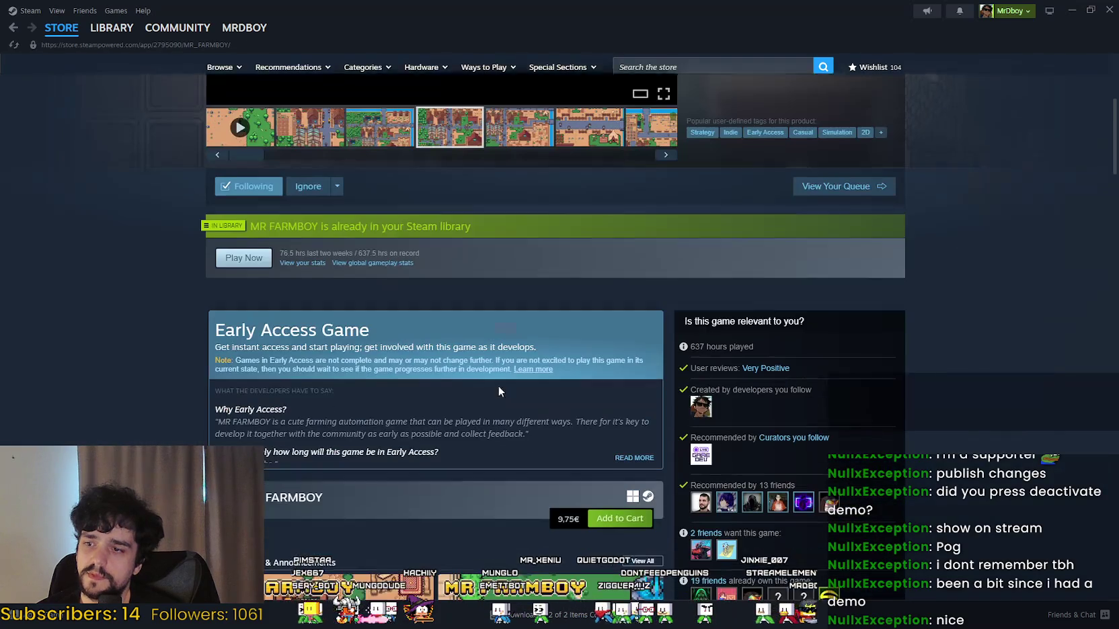
scroll(402, 297, "down", 3)
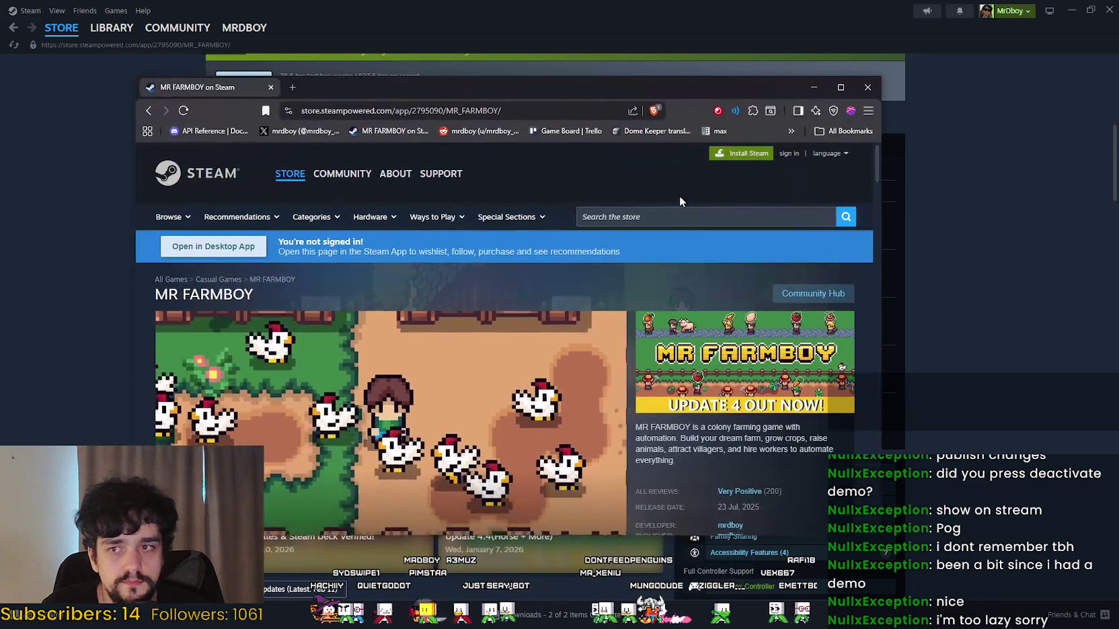
Step: In the browser, search 'MR FARMBOY' and reload the store page with F5
left_click(706, 216)
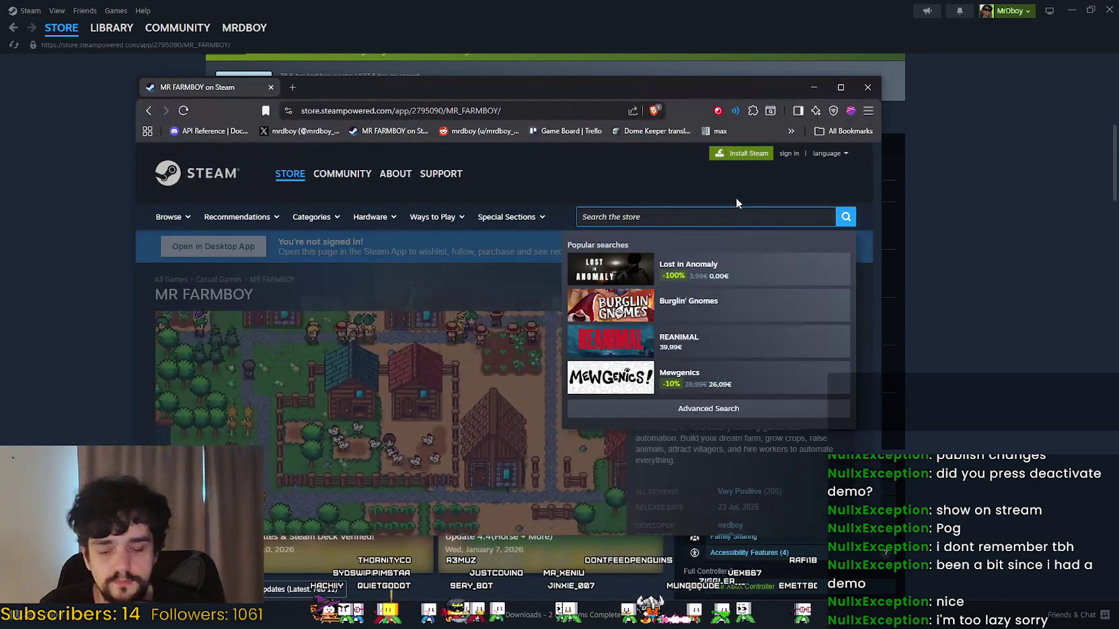
type("MR FARMBOY")
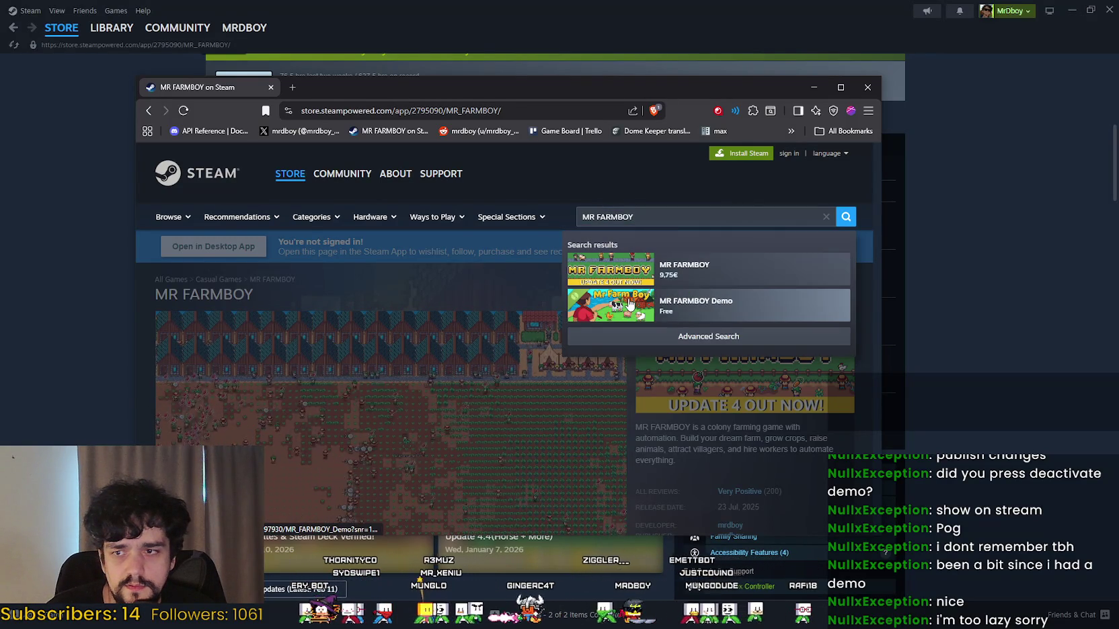
key("F5")
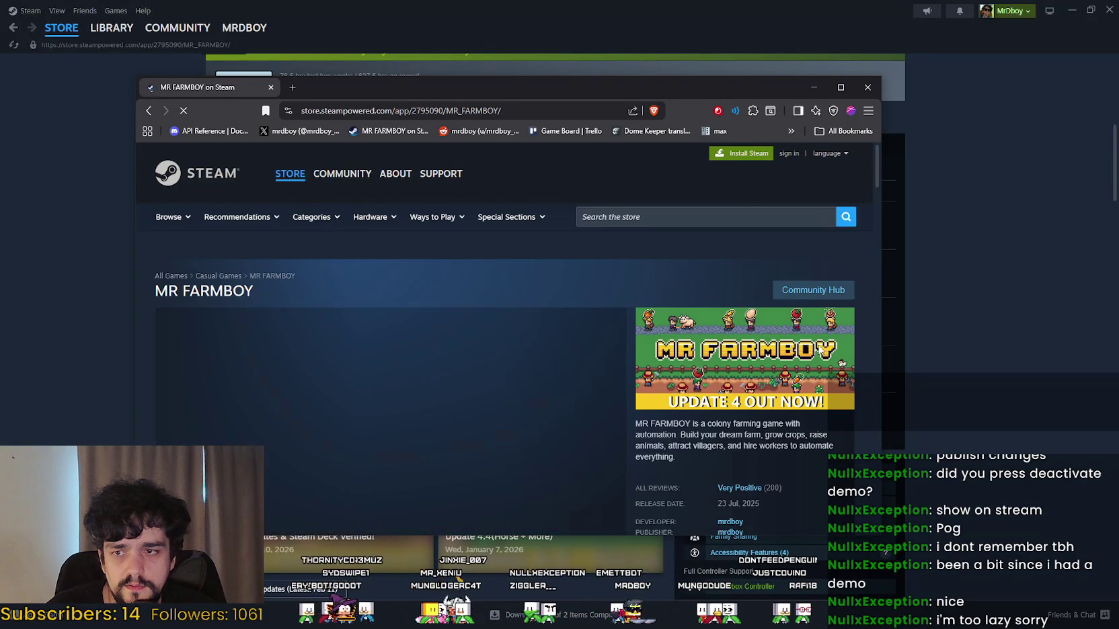
scroll(553, 269, "down", 15)
scroll(552, 270, "up", 15)
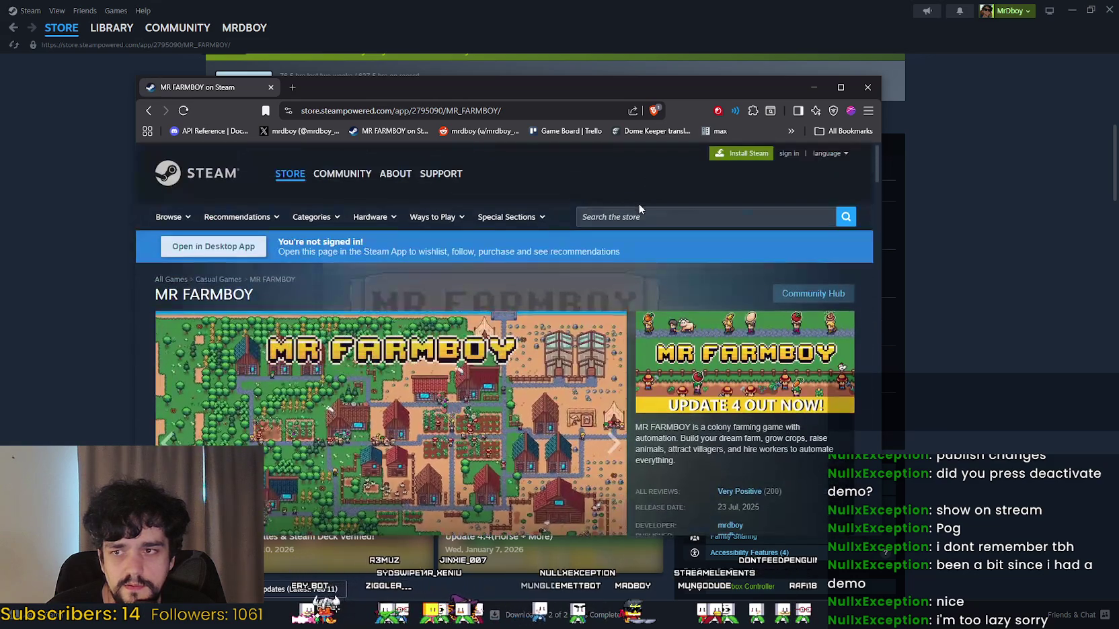
Step: Search 'MR FARMBOY' again and open the MR FARMBOY Demo result to check it
left_click(647, 216)
type("MR FARMBOY")
left_click(753, 306)
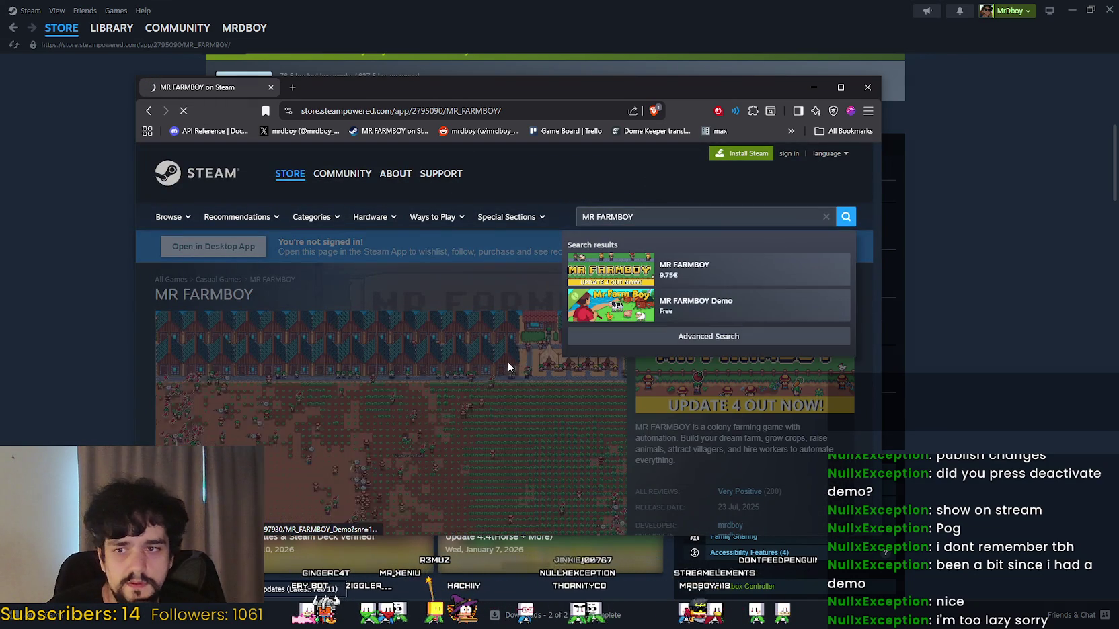
scroll(457, 367, "down", 10)
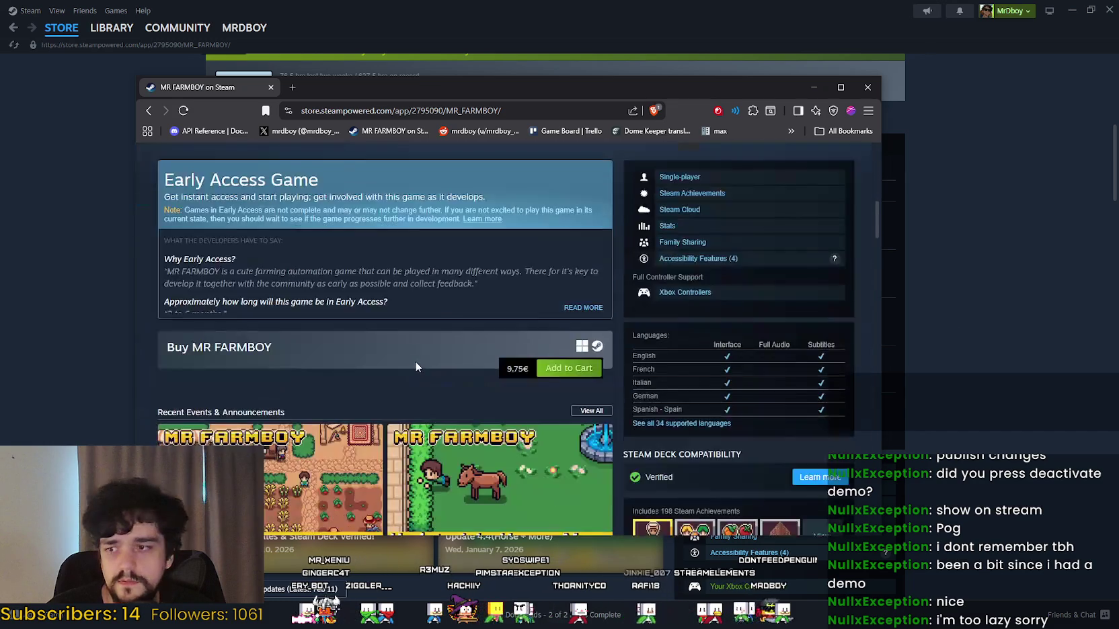
scroll(400, 332, "up", 5)
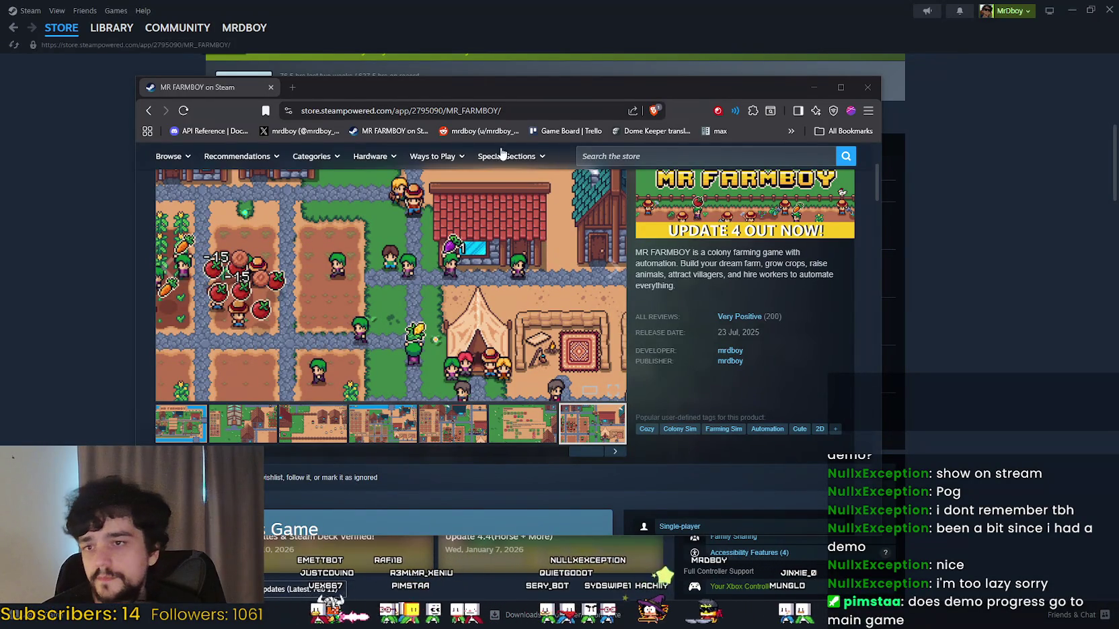
Step: In the Steam library, filter by 'MR FARM' and open the MR FARMBOY Demo page
left_click(701, 5)
left_click(111, 28)
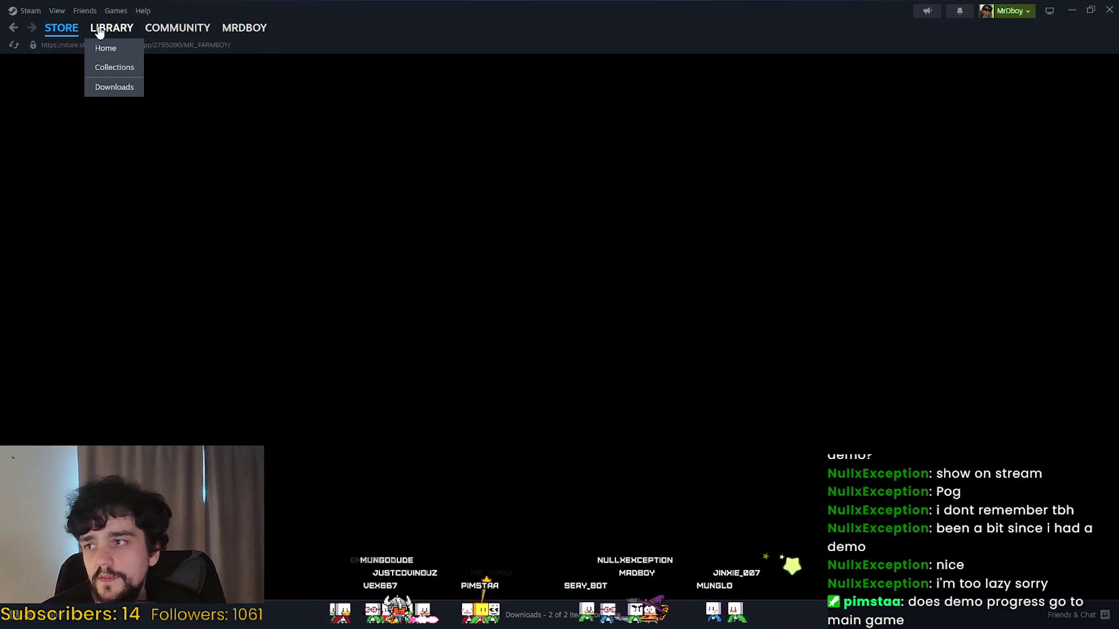
left_click(236, 109)
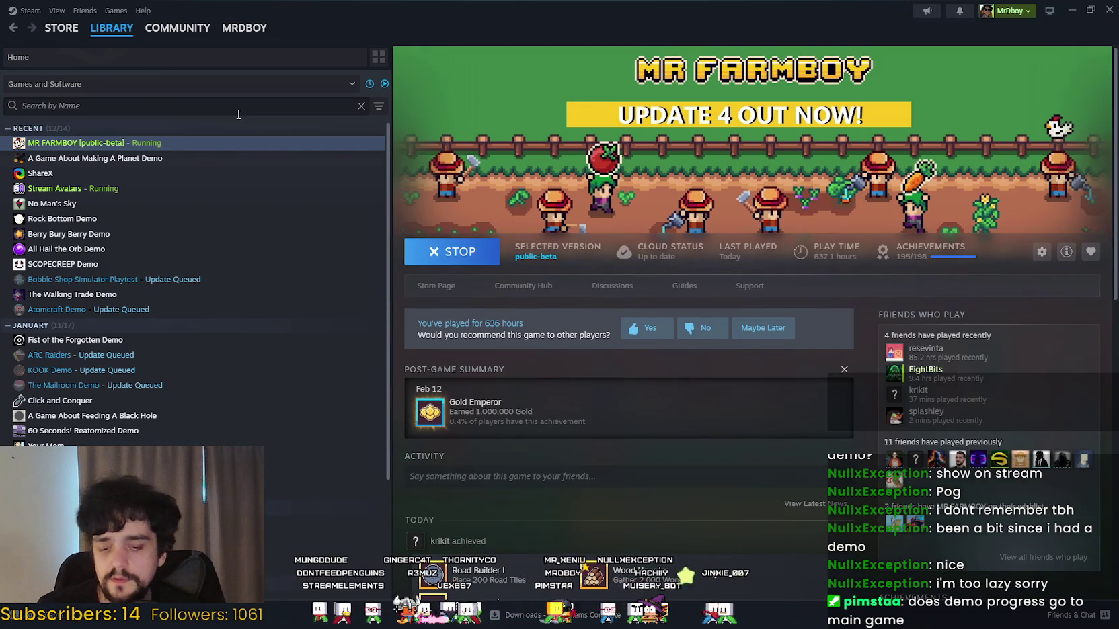
type("MR FARM")
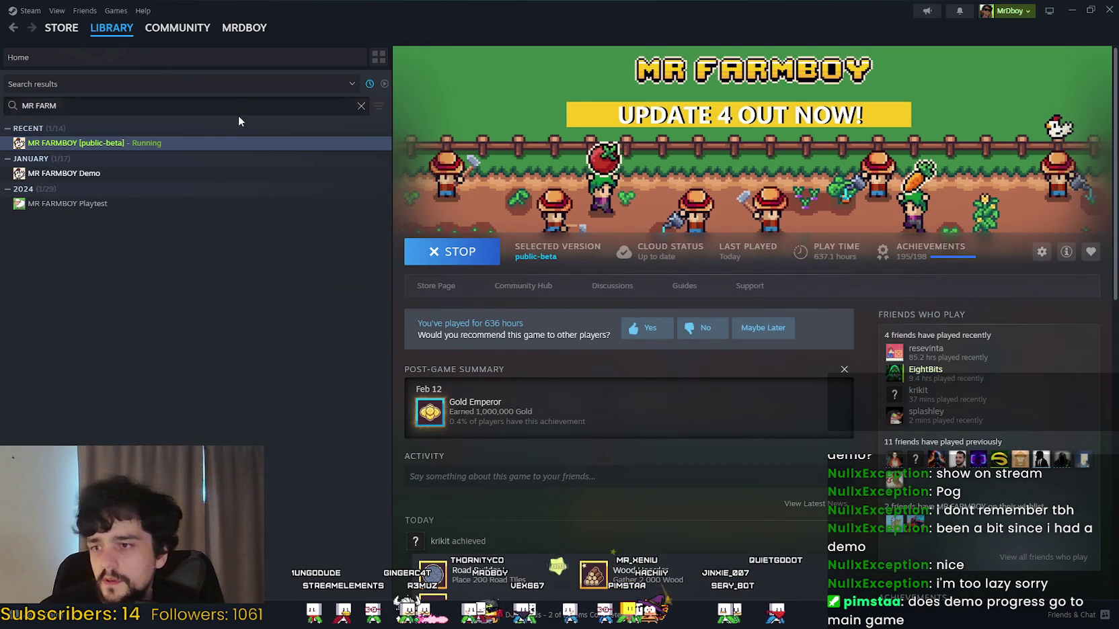
left_click(172, 173)
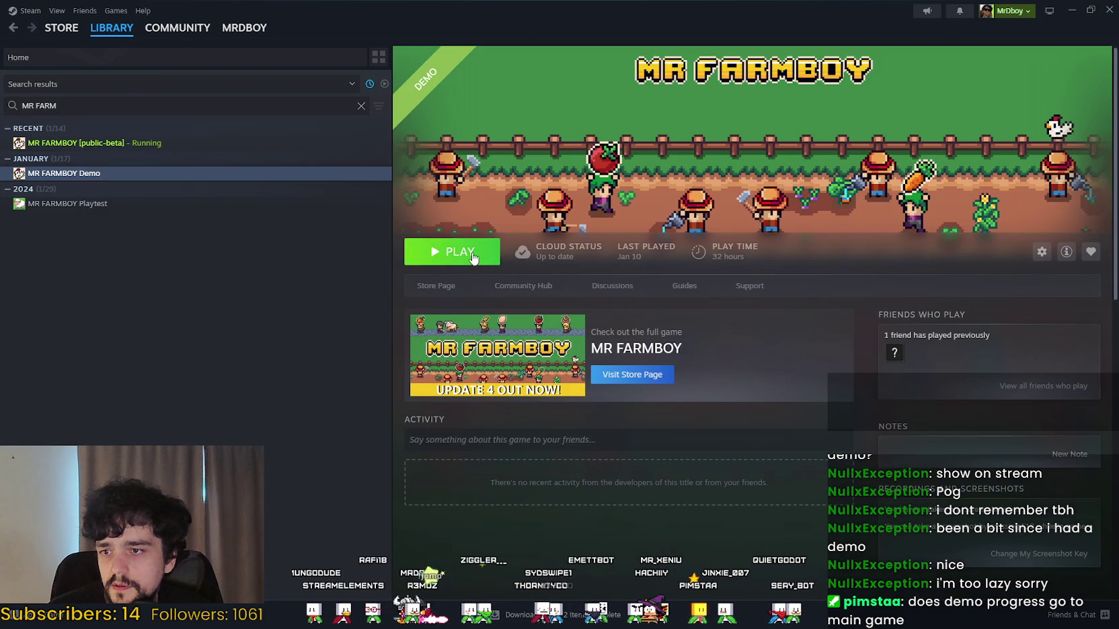
Step: Uninstall the MR FARMBOY Demo via Manage > Uninstall and cancel the reinstall dialog
right_click(152, 174)
mouse_move(208, 245)
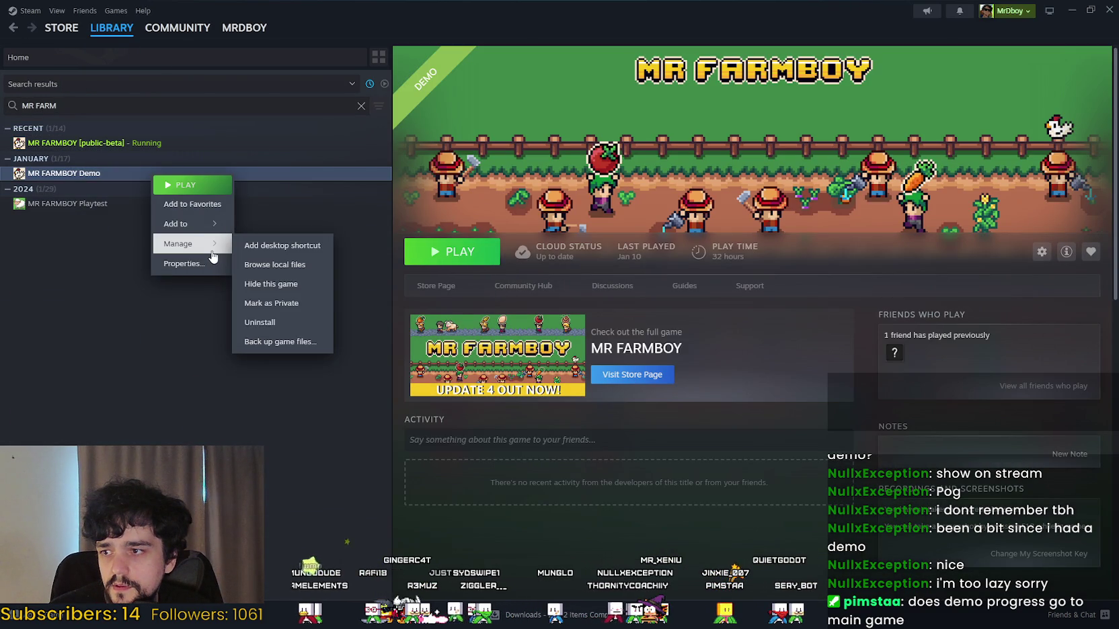
left_click(292, 322)
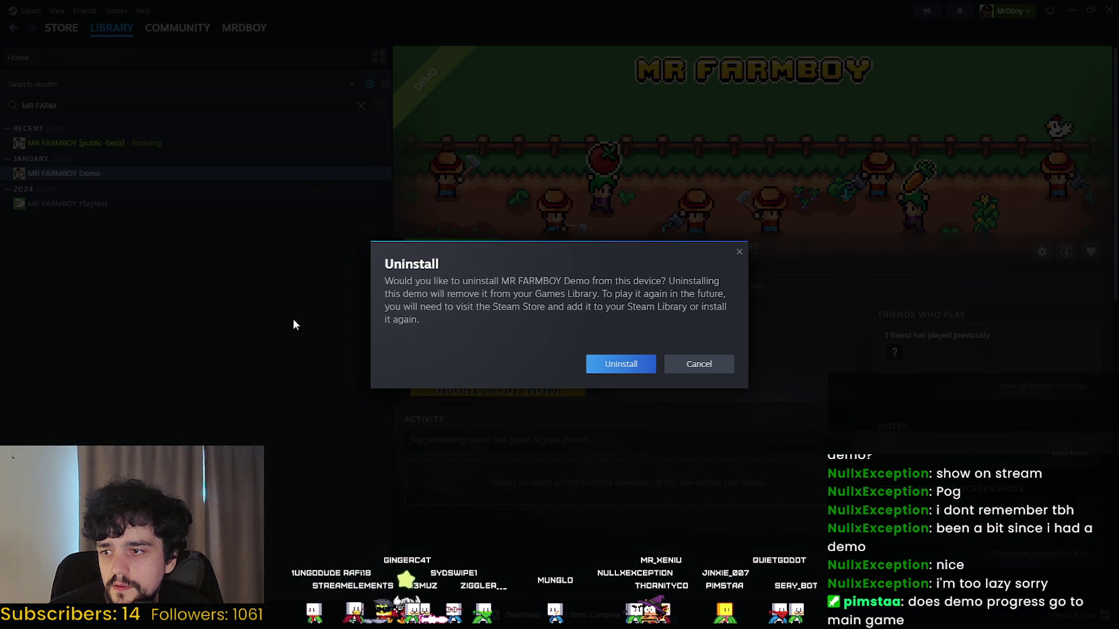
left_click(620, 362)
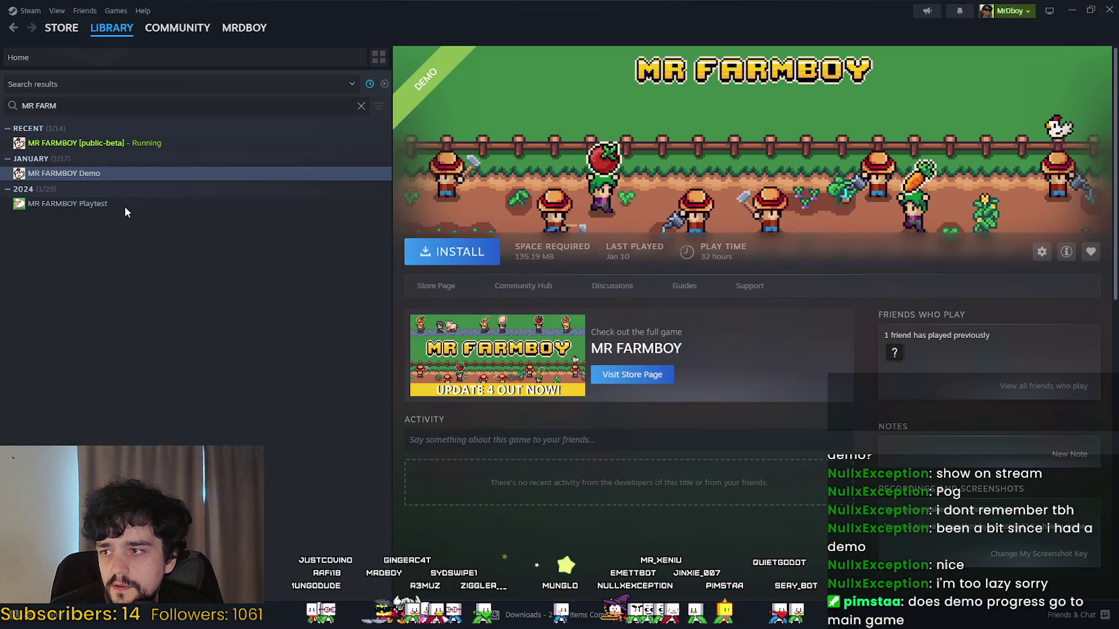
left_click(459, 253)
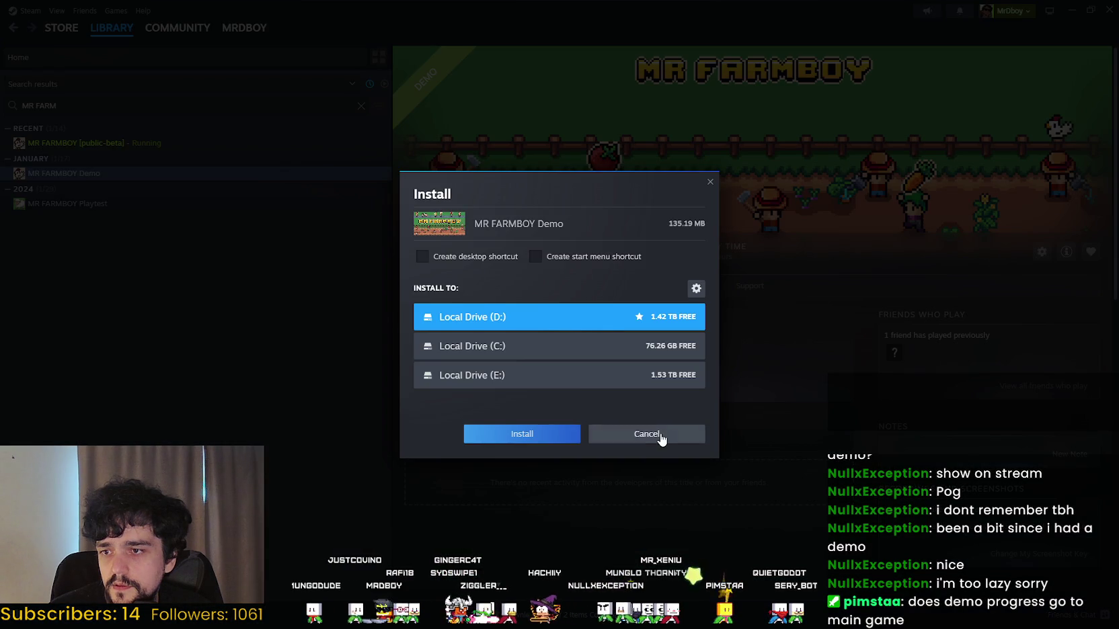
left_click(660, 434)
Step: Check the Demo and Playtest pages, return to MR FARMBOY and clear the library filter
left_click(115, 144)
left_click(102, 173)
left_click(92, 204)
left_click(94, 143)
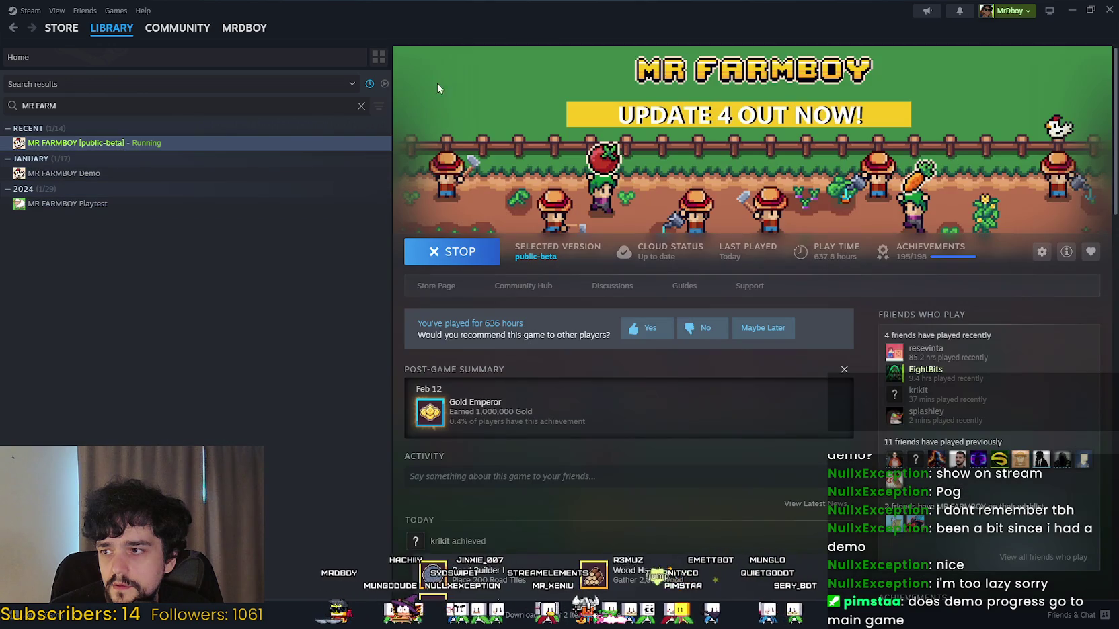
left_click(361, 106)
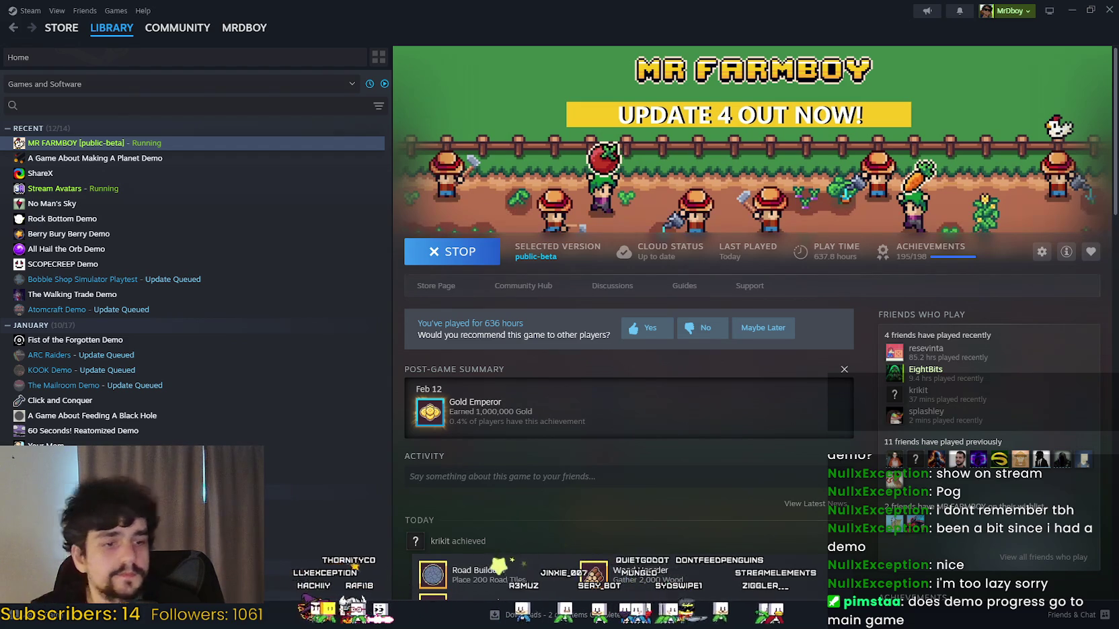
Step: In the Steam store, search 'MR FARM', dismiss the suggestions and reload the MR FARMBOY page
left_click(61, 28)
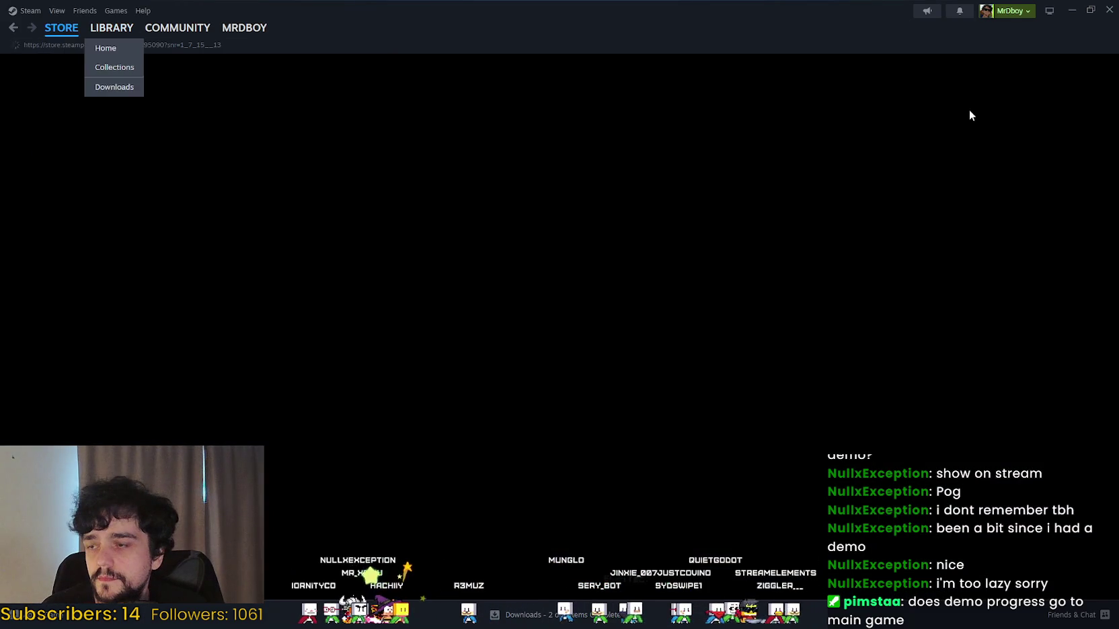
scroll(1003, 302, "down", 8)
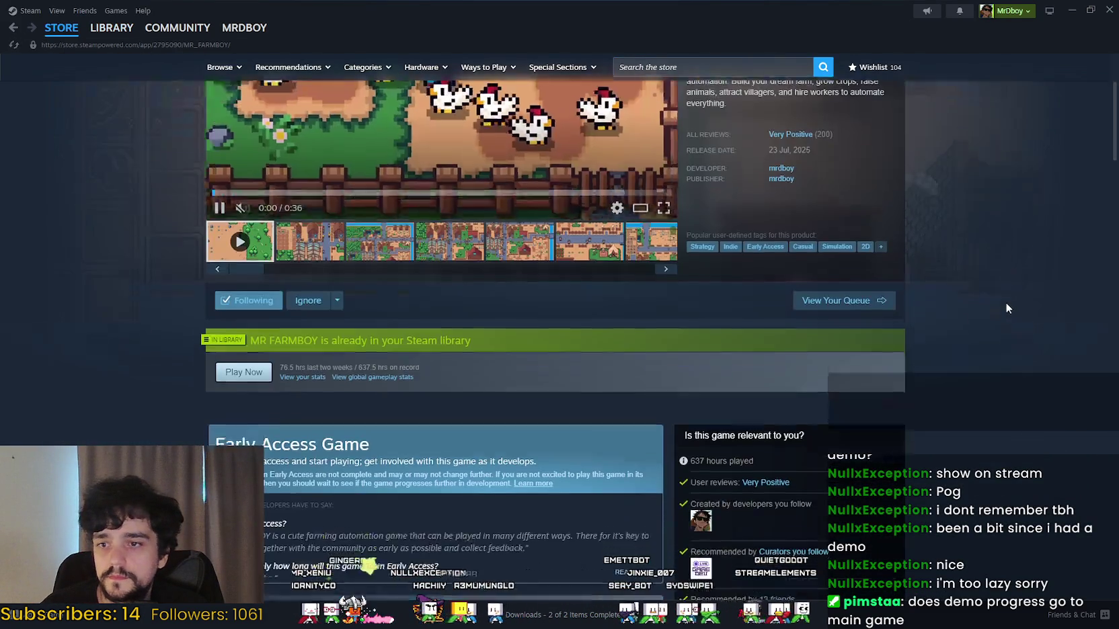
scroll(1002, 298, "down", 3)
scroll(1001, 295, "up", 10)
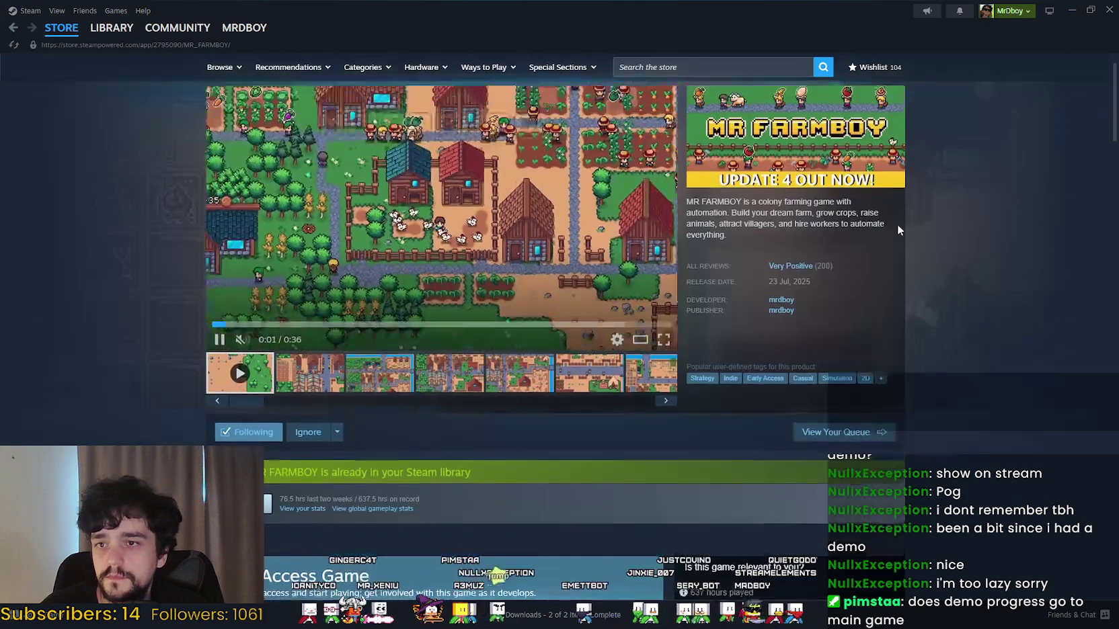
left_click(690, 68)
type("MR FARMBOY")
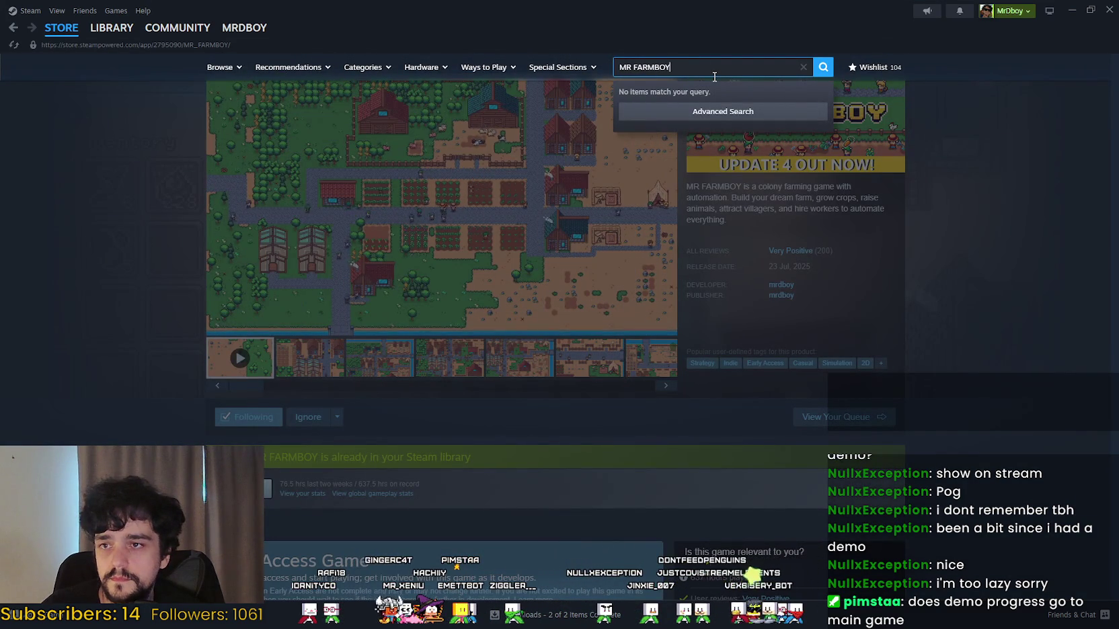
key("BackSpace")
key("BackSpace")
key("BackSpace")
type("MR")
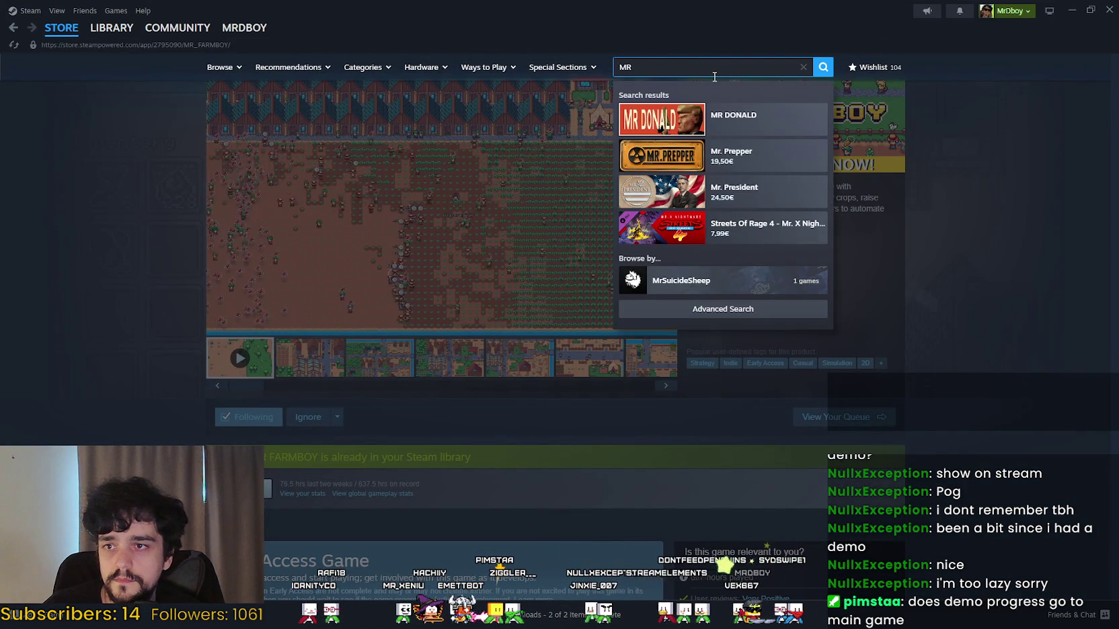
type(" FARM")
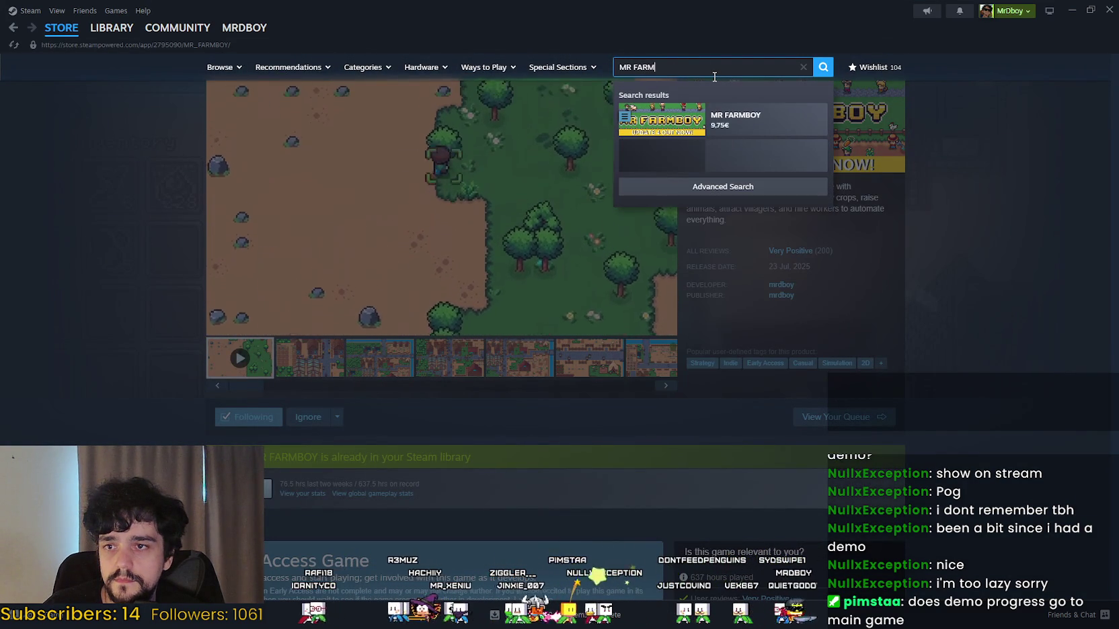
left_click(941, 248)
right_click(947, 248)
left_click(953, 285)
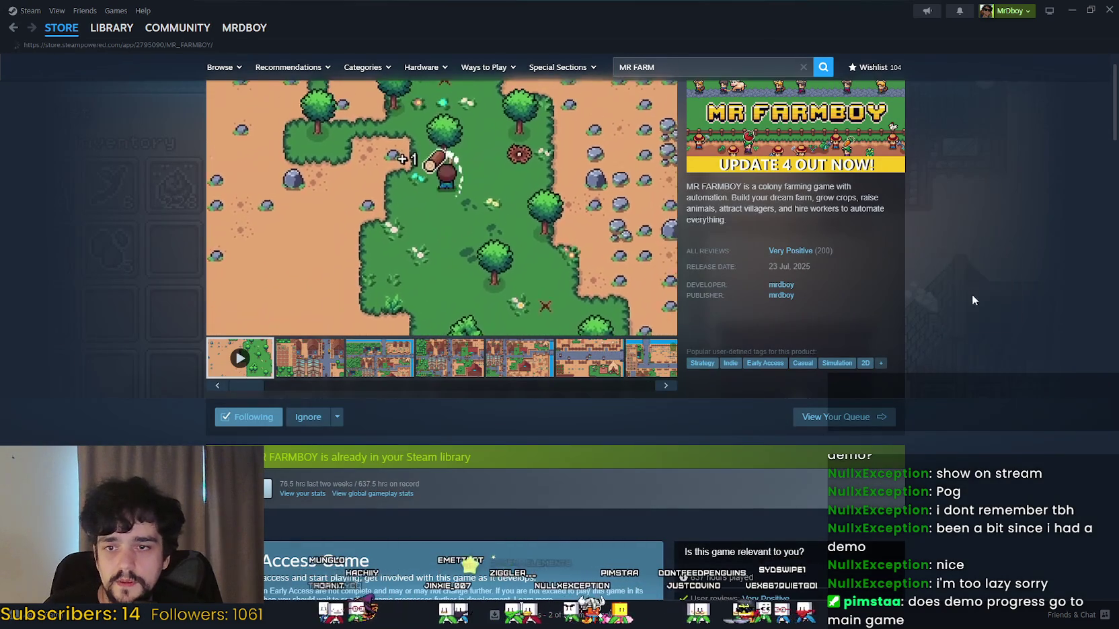
Step: Search 'MR FARM' again, then bring the browser's MR FARMBOY store page to the front
left_click(720, 69)
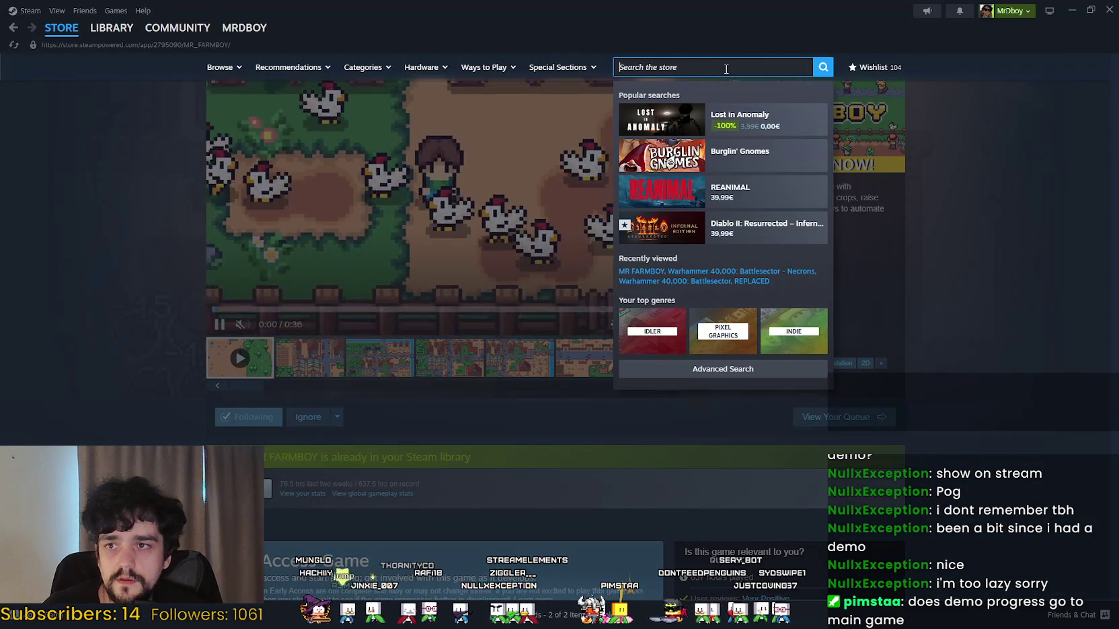
type("MR FARM")
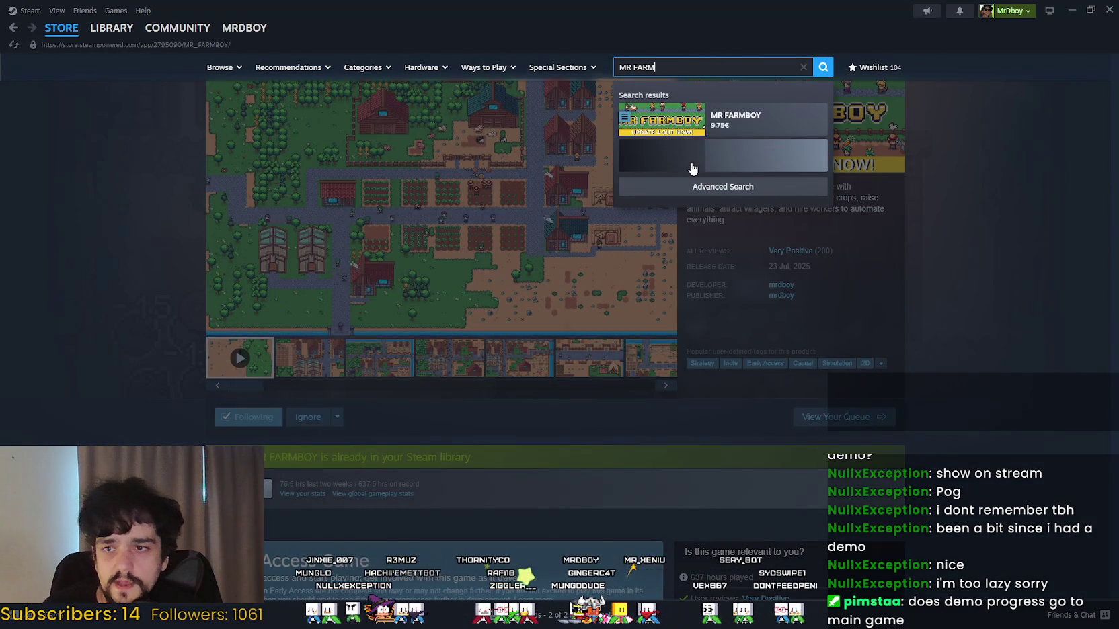
key("Down")
key("Return")
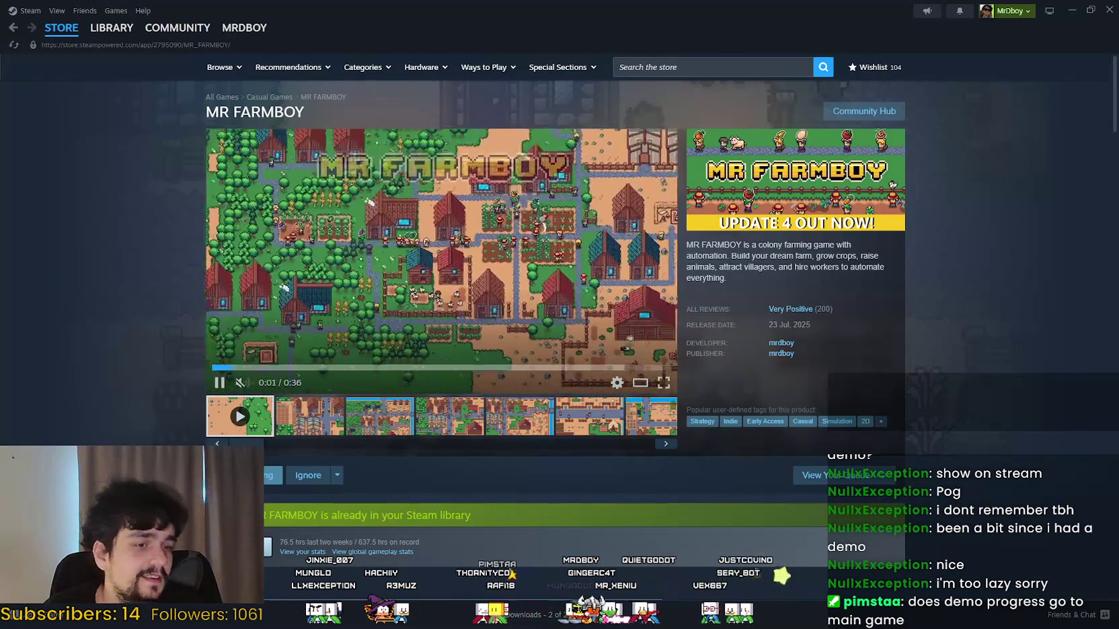
key("alt+Tab")
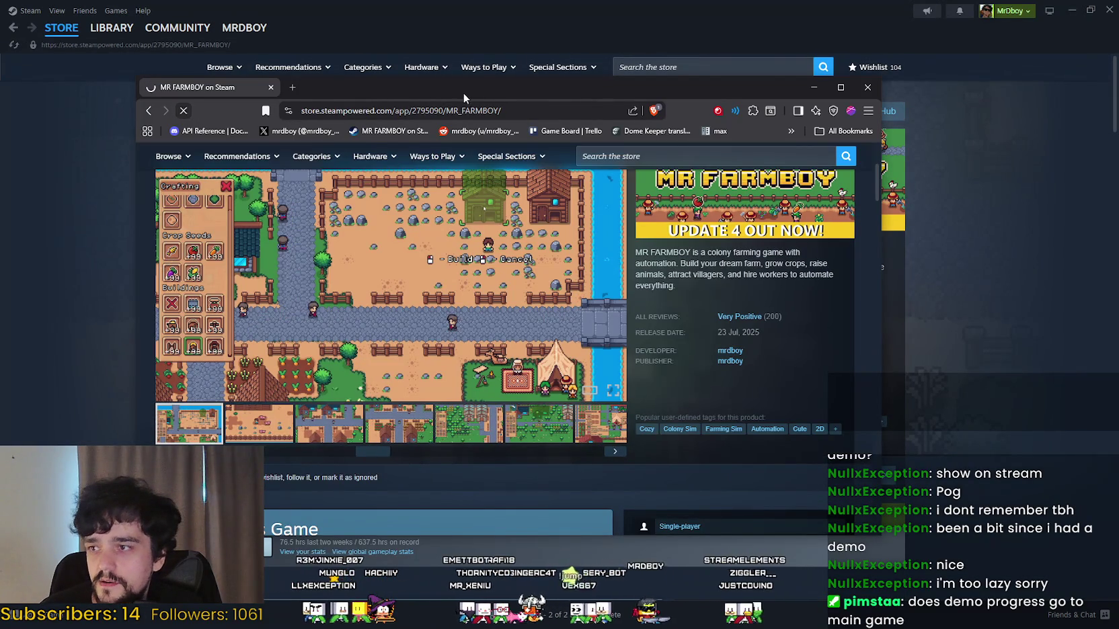
Step: Reload the browser's Steam store page and search for 'MR FARM'
left_click_drag(504, 99, 544, 105)
key("F5")
left_click(714, 225)
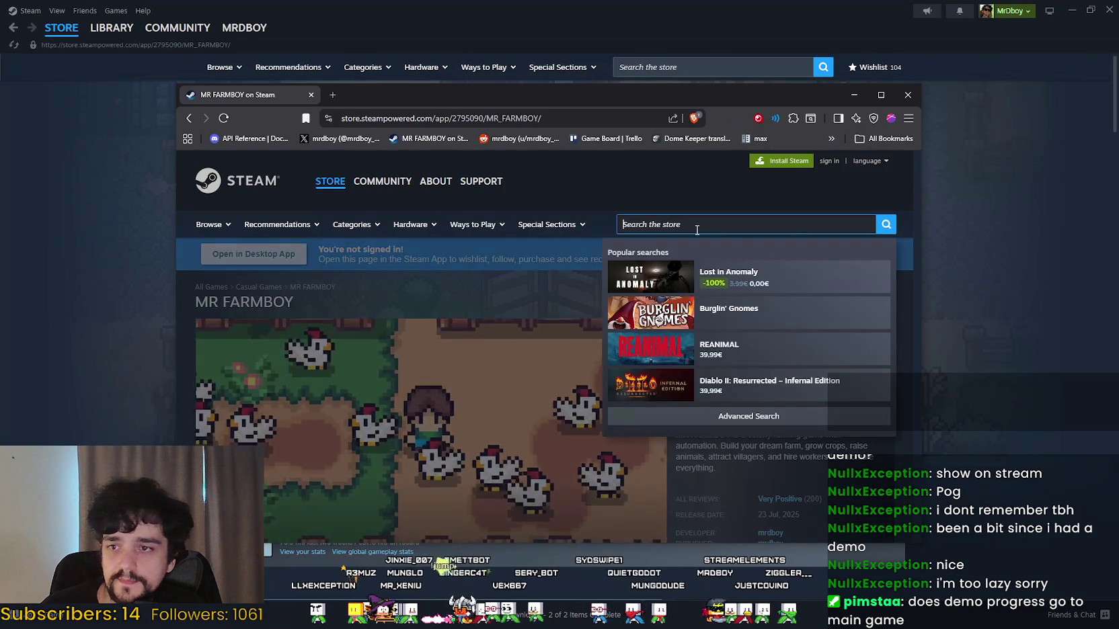
type("MR FARM")
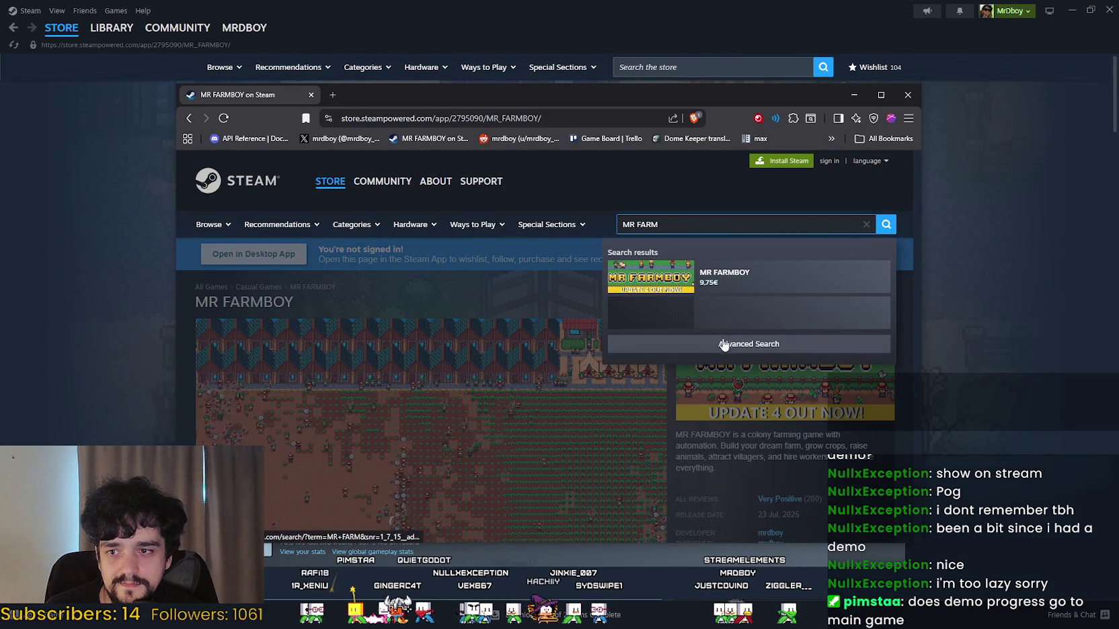
Step: Review the full MR FARM search results, with MR FARMBOY third, and close the browser
left_click(732, 345)
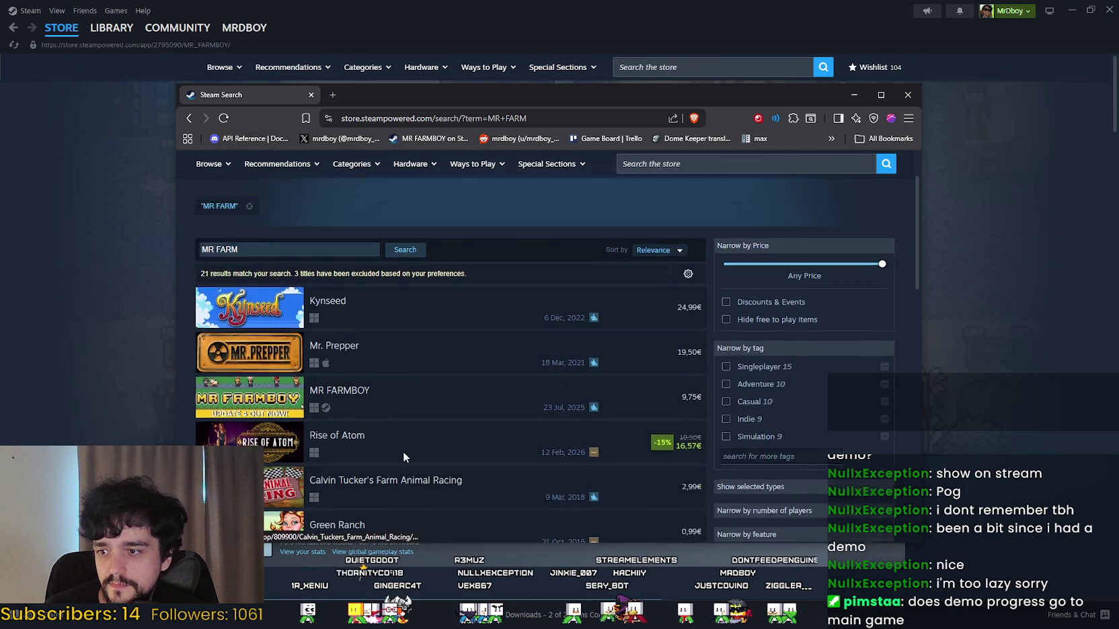
mouse_move(345, 464)
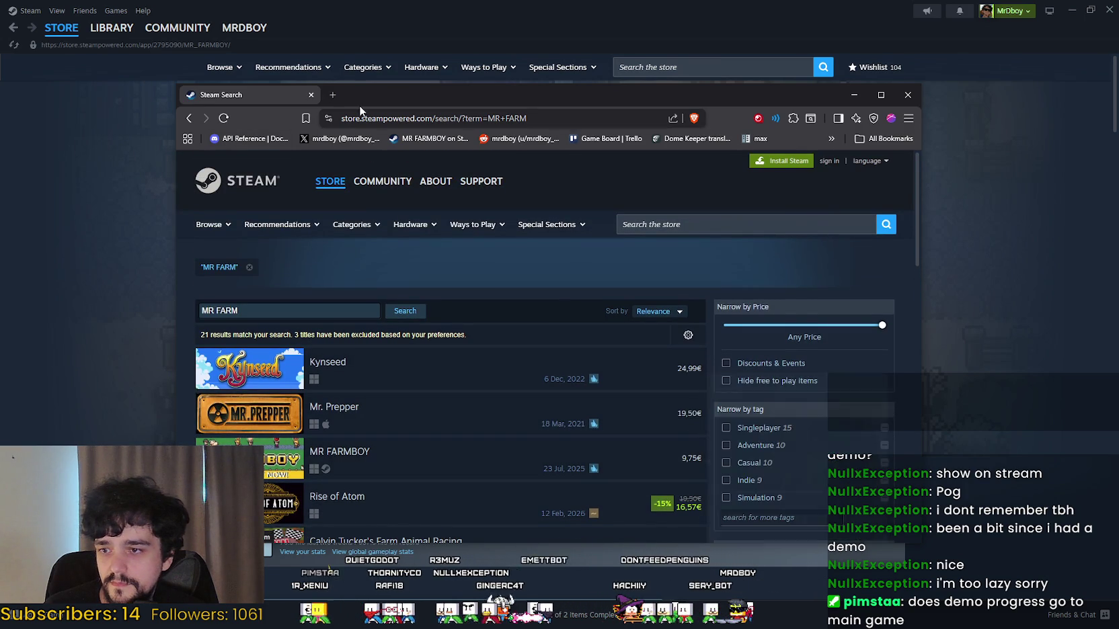
left_click(311, 95)
right_click(951, 274)
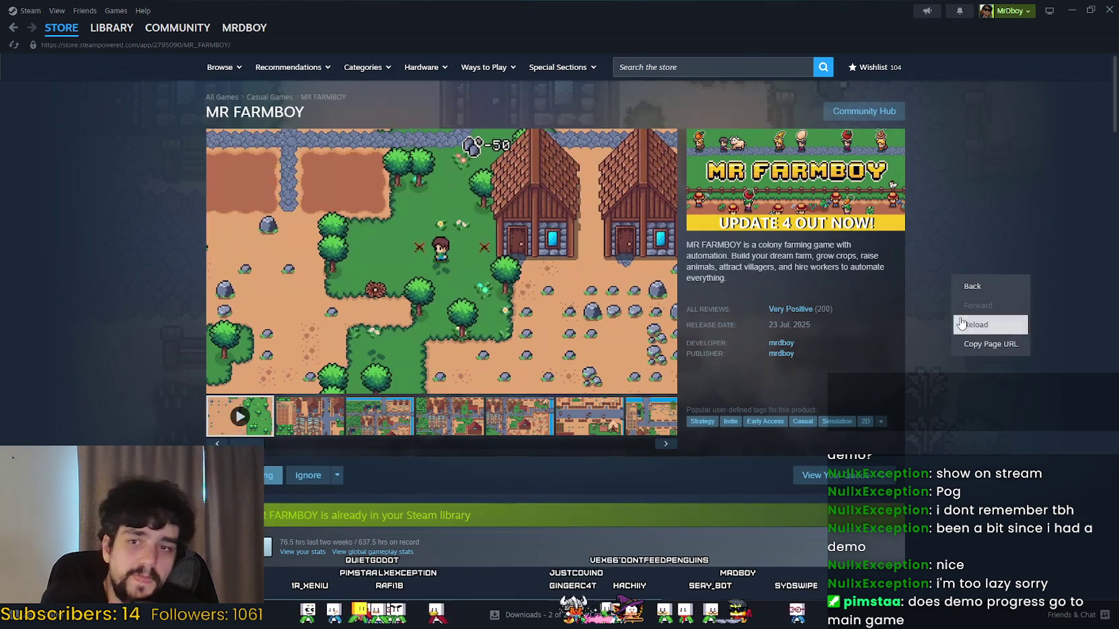
Step: Reload MR FARMBOY's store page in Steam, minimize the browser, and go back to the library
left_click(972, 314)
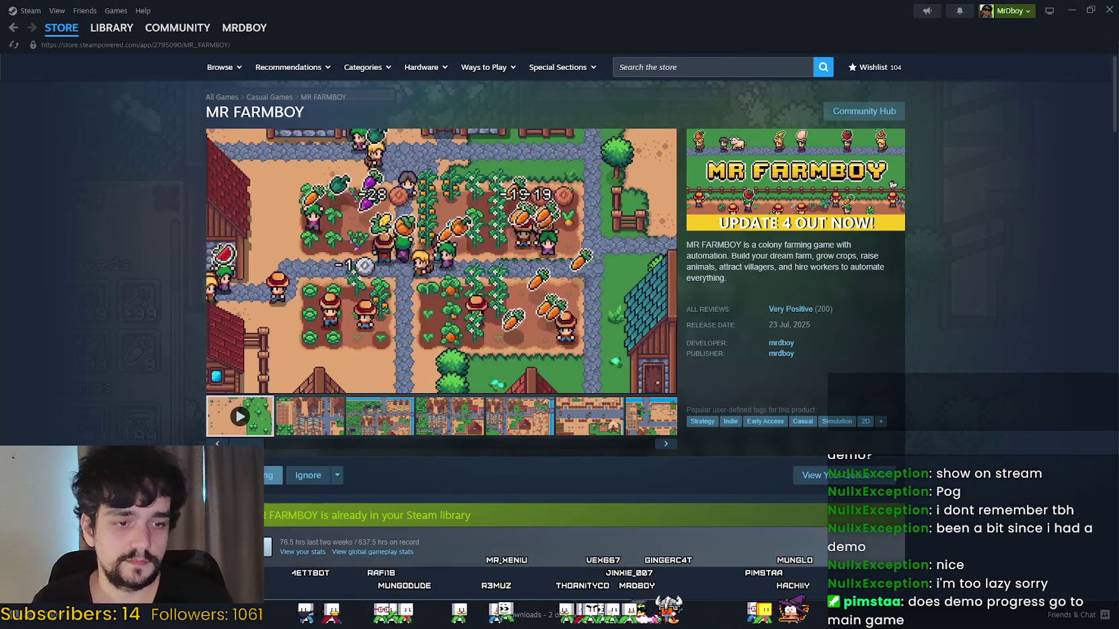
key("alt+Tab")
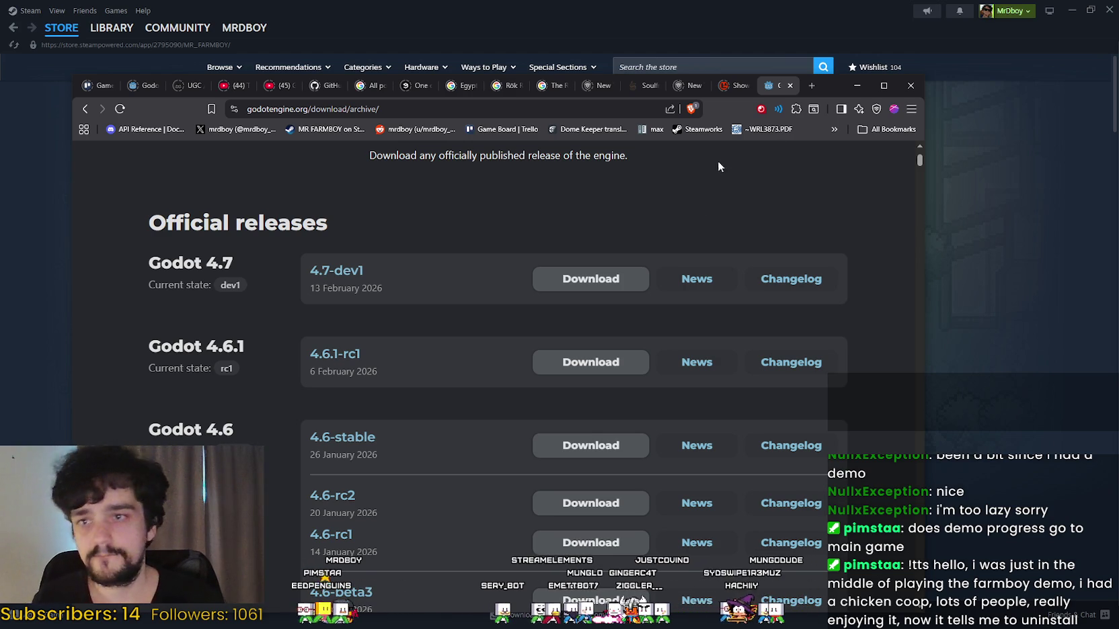
left_click(850, 87)
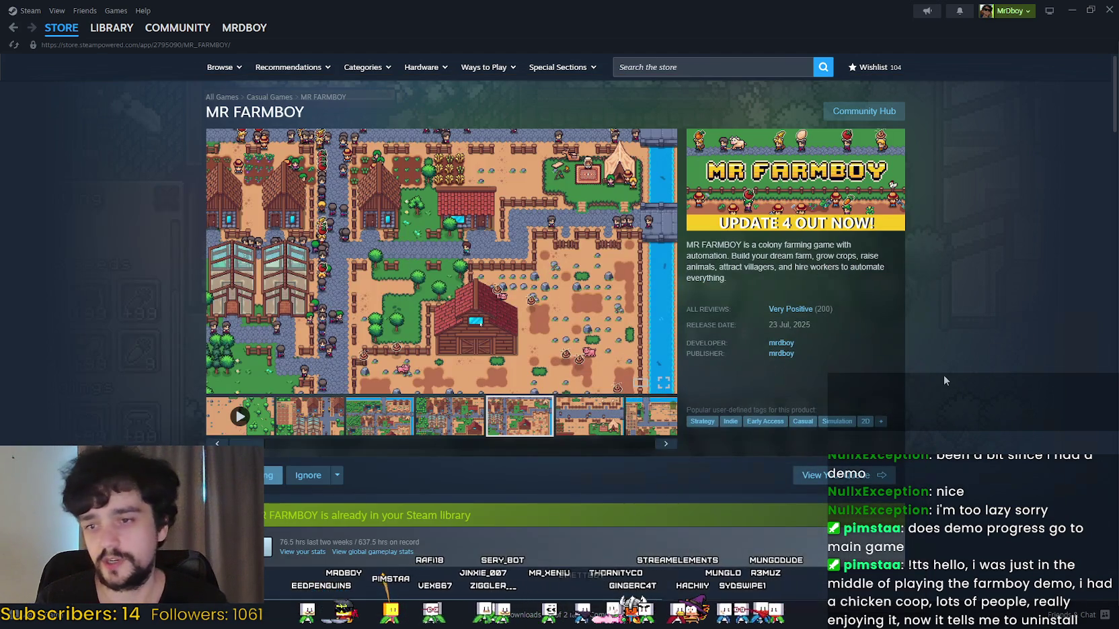
left_click(111, 28)
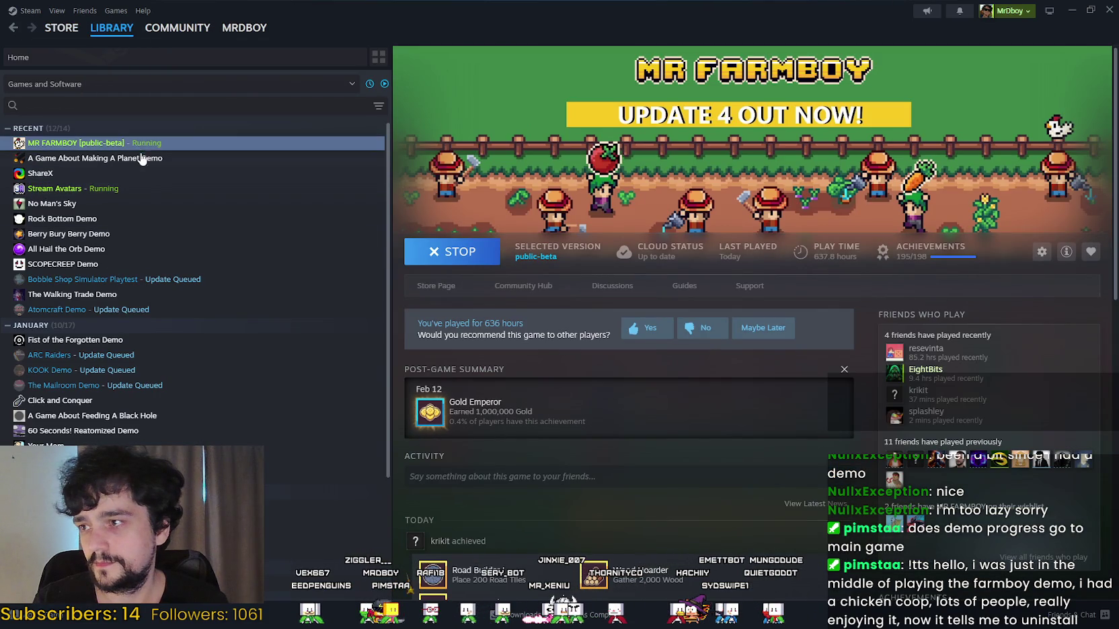
Step: Reselect MR FARMBOY in the library sidebar and open its Community Hub discussions
left_click(148, 158)
left_click(135, 143)
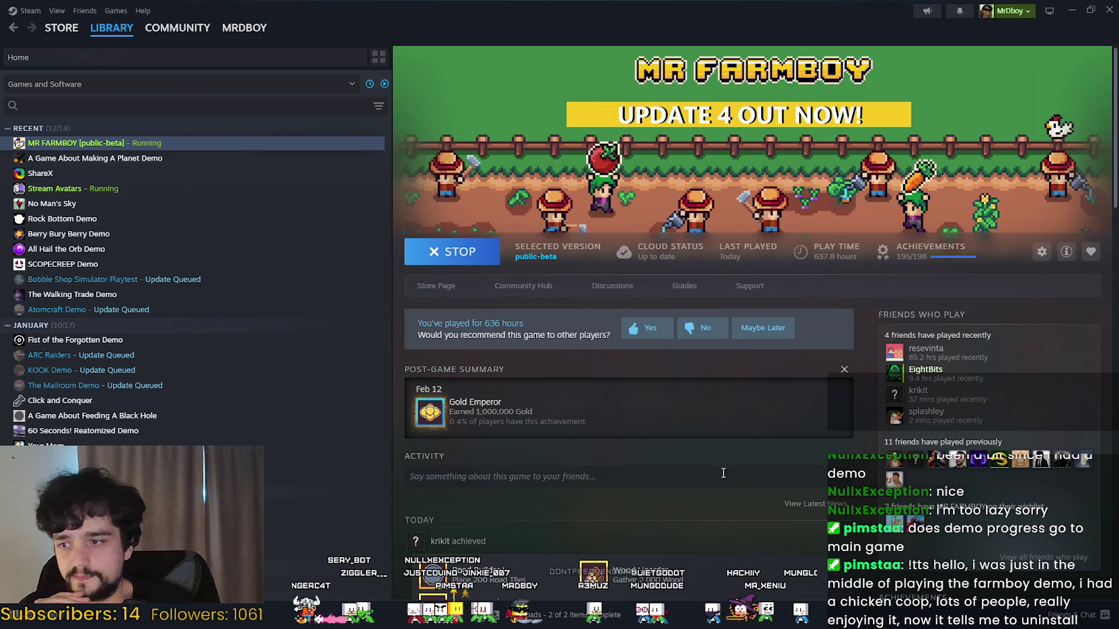
left_click(546, 296)
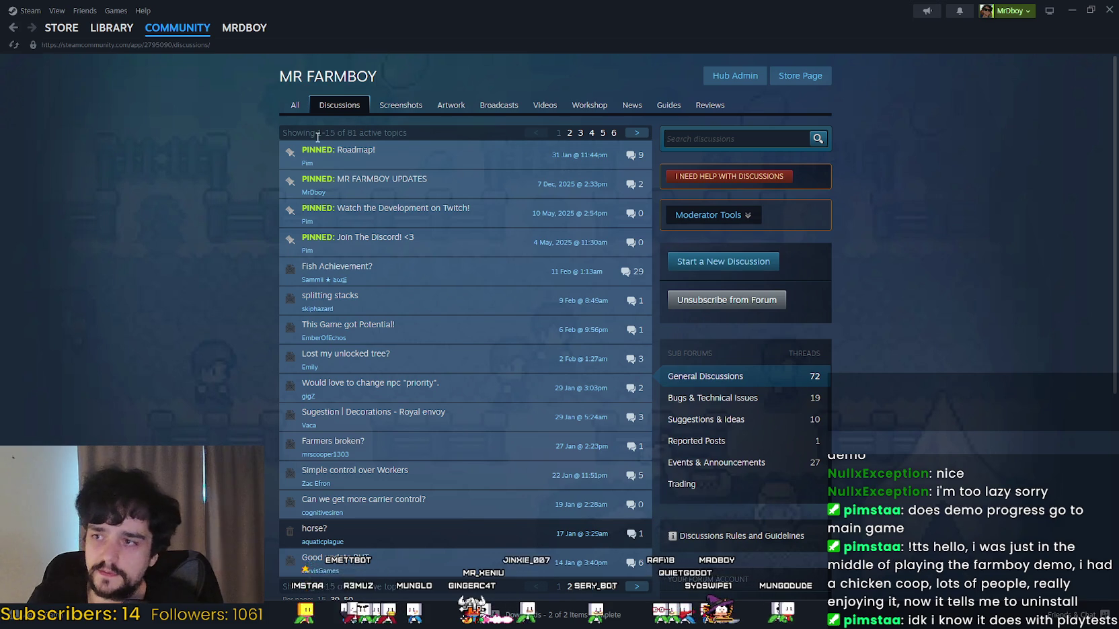
Step: Reach MR FARMBOY's Event/Announcement Admin Dashboard through the community hub's Hub Admin tools
left_click(108, 28)
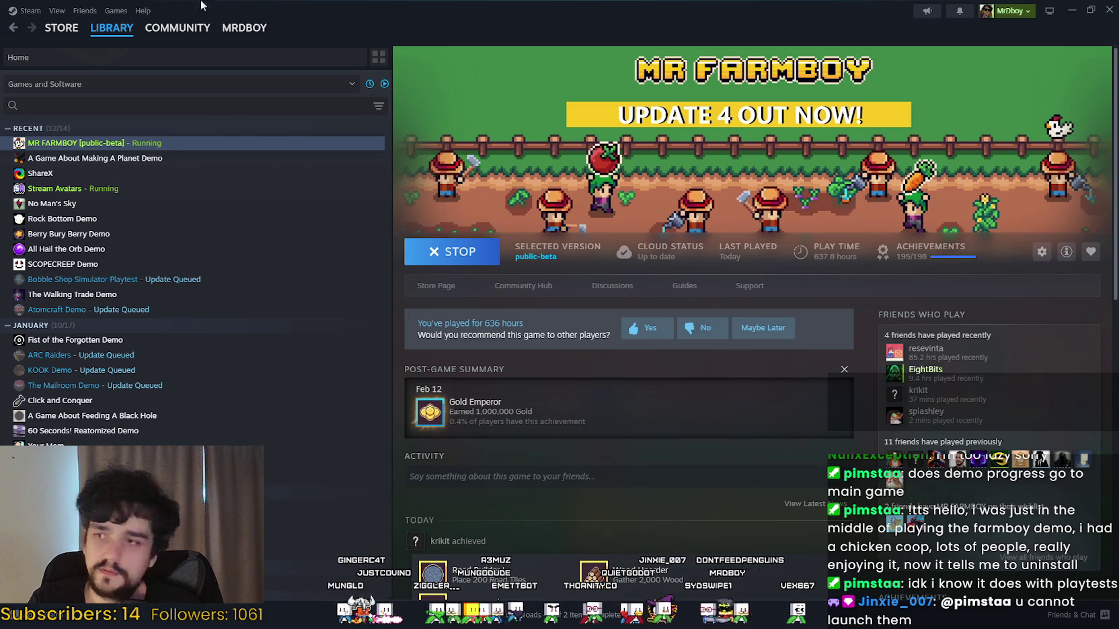
left_click(76, 31)
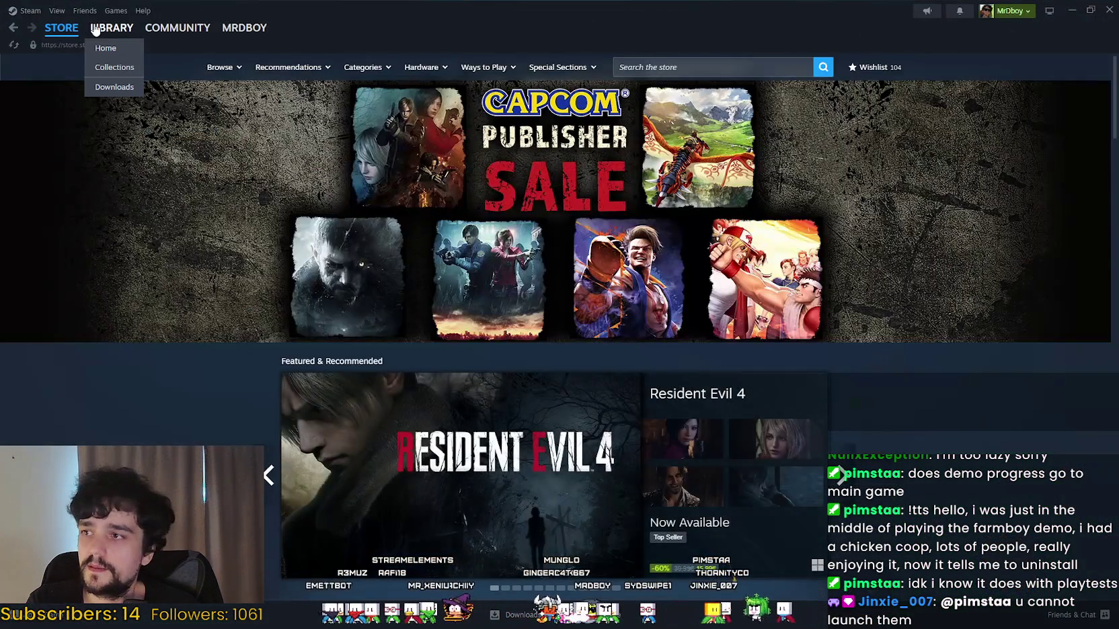
left_click(97, 29)
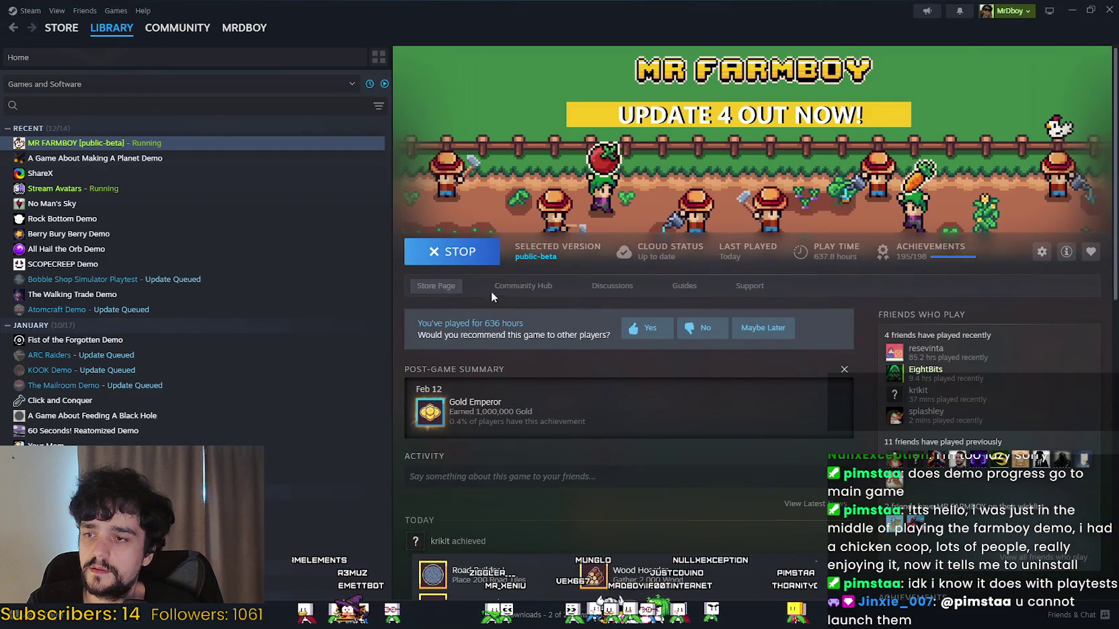
left_click(518, 287)
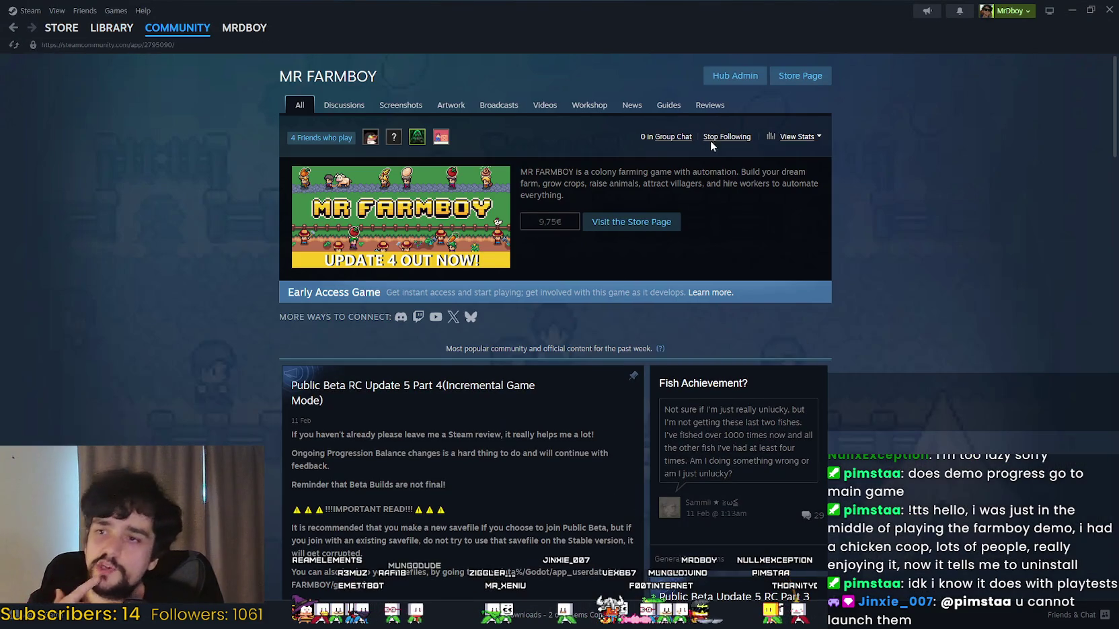
left_click(739, 80)
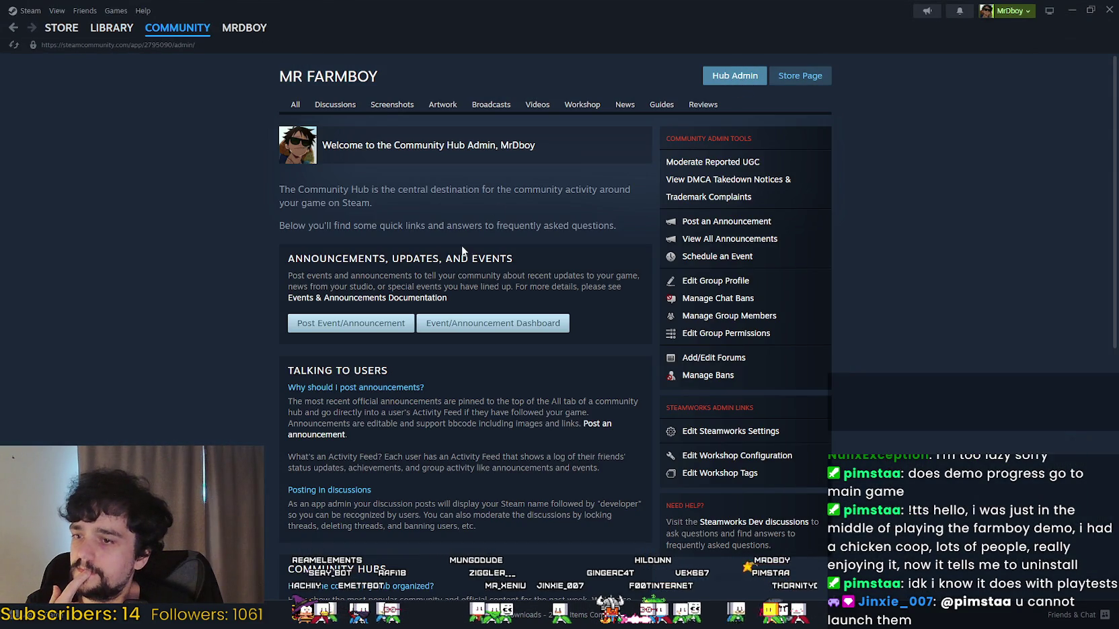
left_click(493, 323)
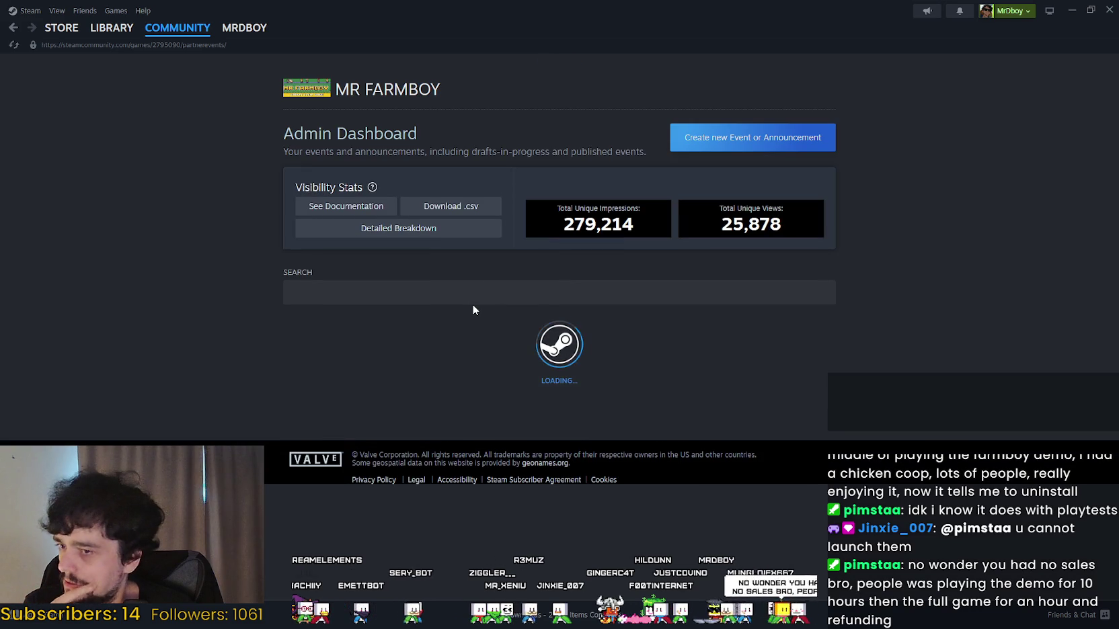
Step: Browse the published events, briefly open UPDATE 4: A New Beginning, then go back
scroll(480, 327, "down", 5)
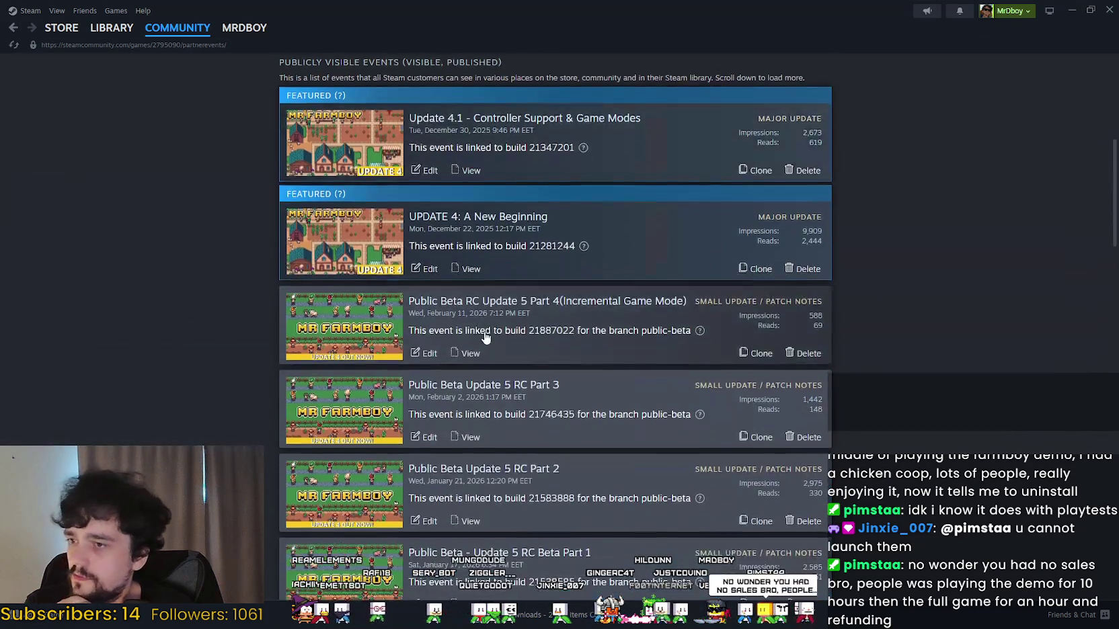
scroll(497, 318, "up", 5)
scroll(492, 318, "down", 7)
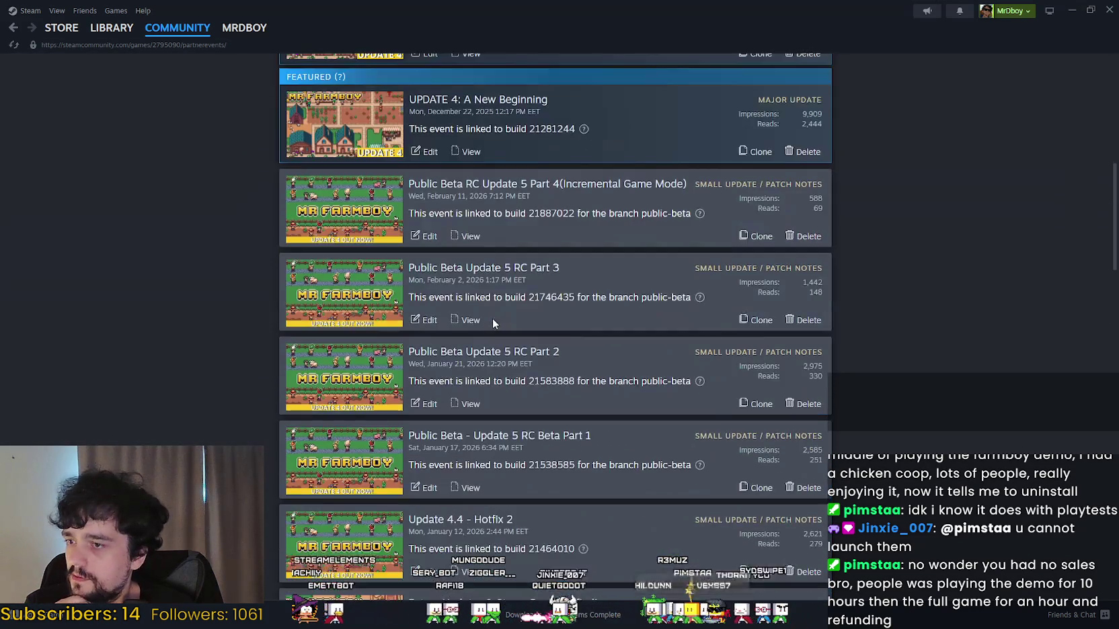
scroll(478, 333, "up", 4)
scroll(471, 331, "down", 4)
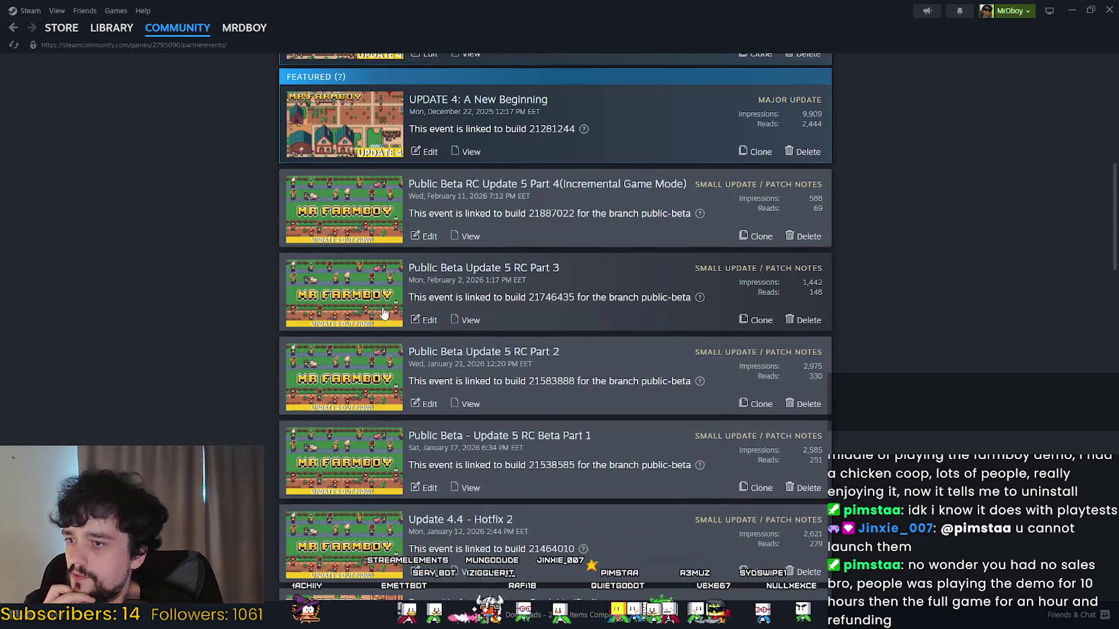
scroll(384, 314, "down", 3)
scroll(437, 337, "up", 6)
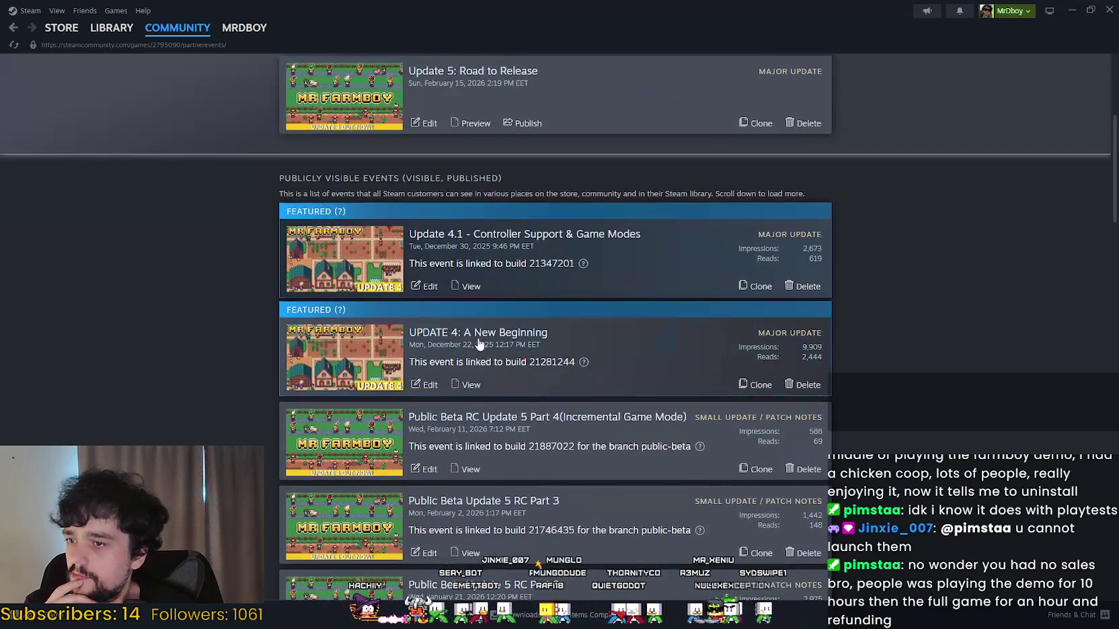
left_click(479, 341)
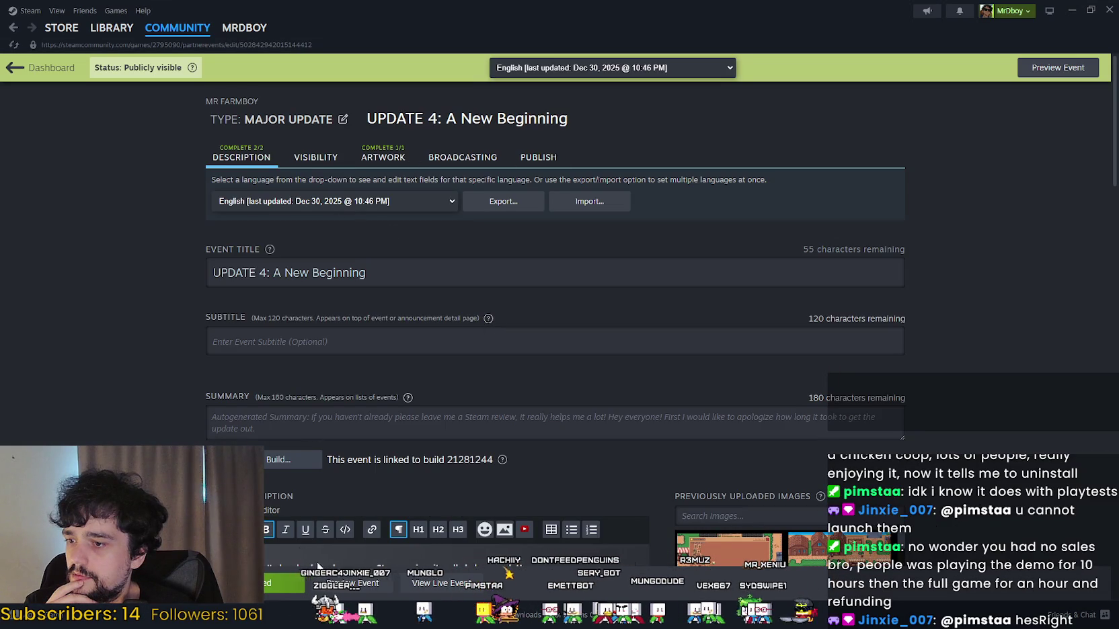
scroll(318, 567, "down", 4)
key("alt+Left")
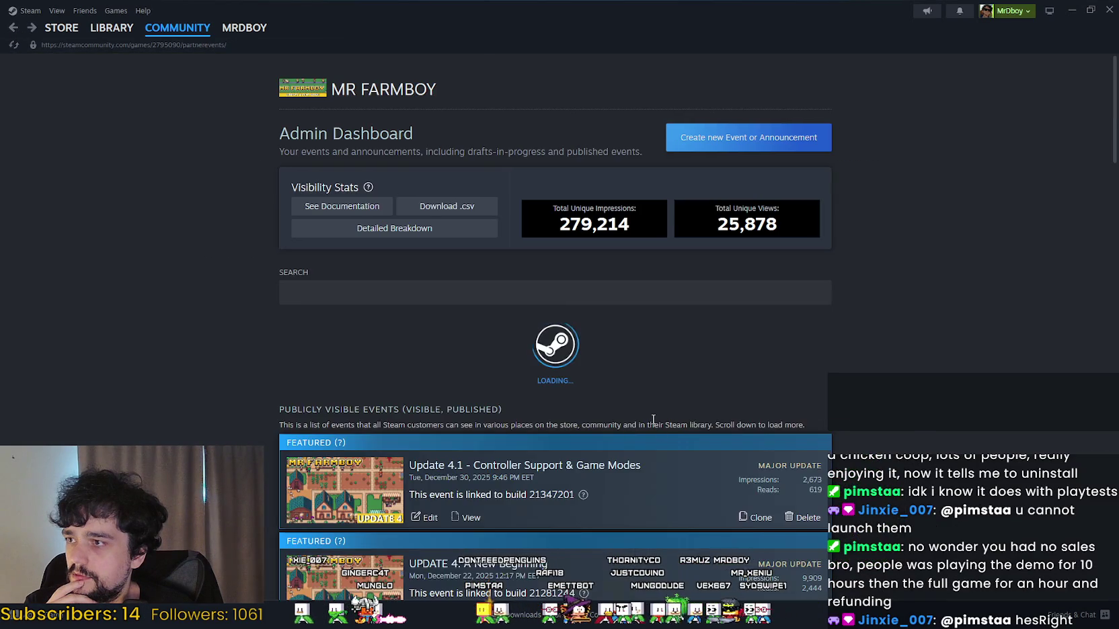
Step: Scroll through the full event list and open UPDATE 4: A New Beginning for editing
scroll(461, 397, "down", 3)
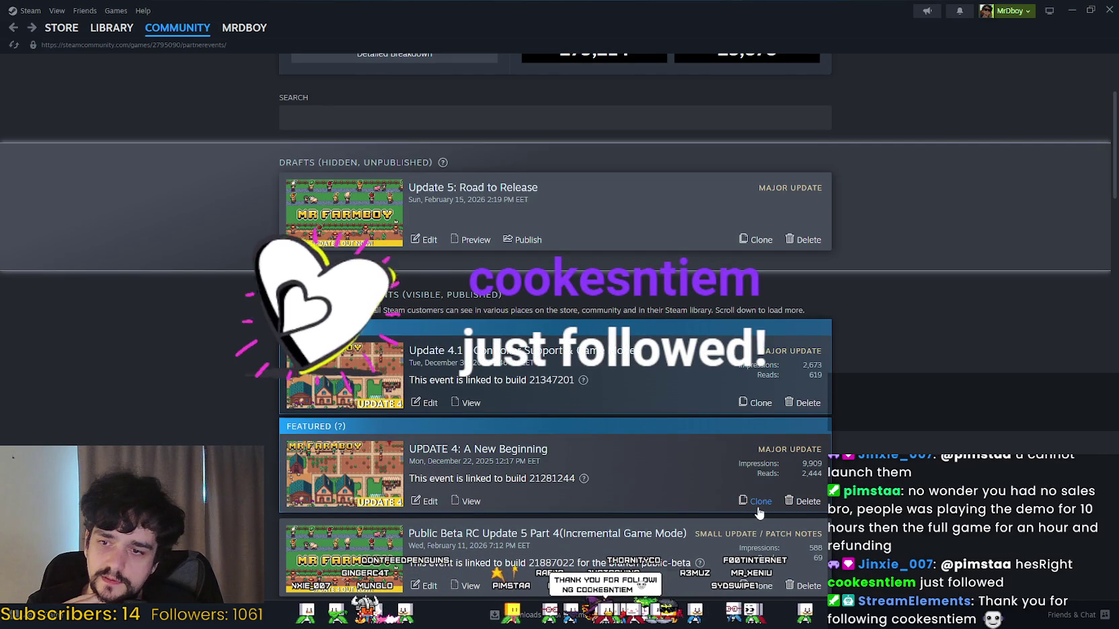
scroll(784, 464, "down", 2)
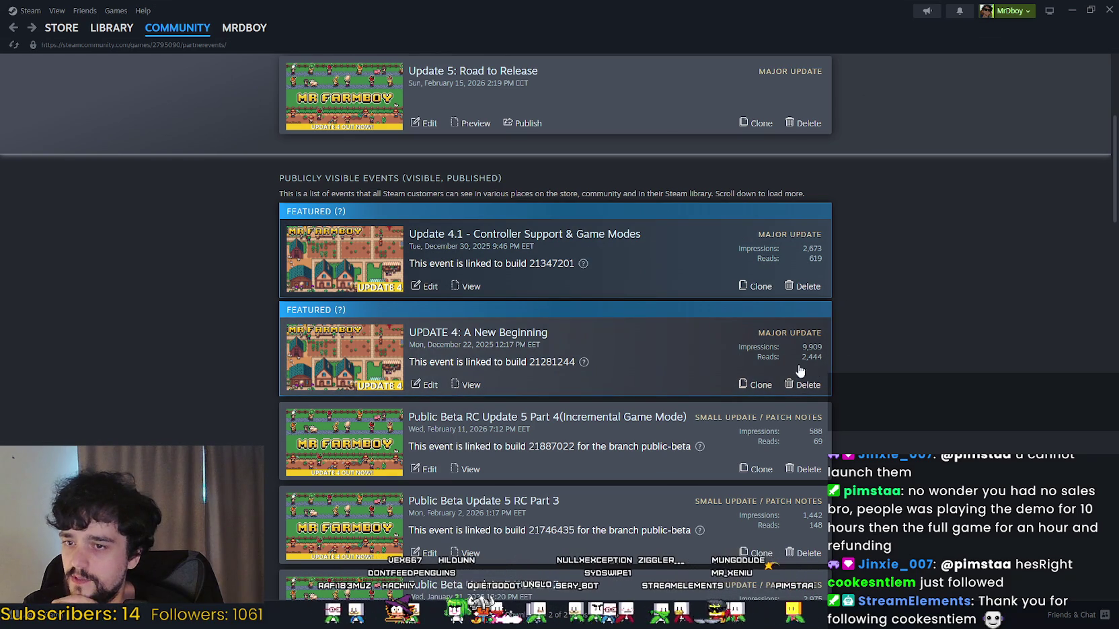
scroll(800, 363, "down", 3)
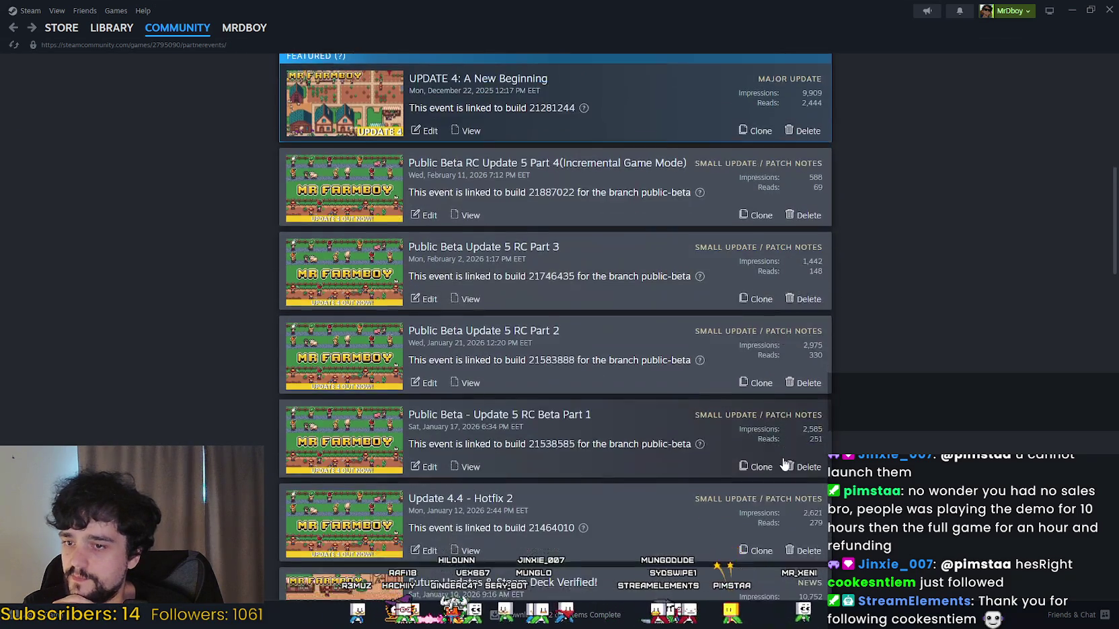
scroll(779, 442, "down", 3)
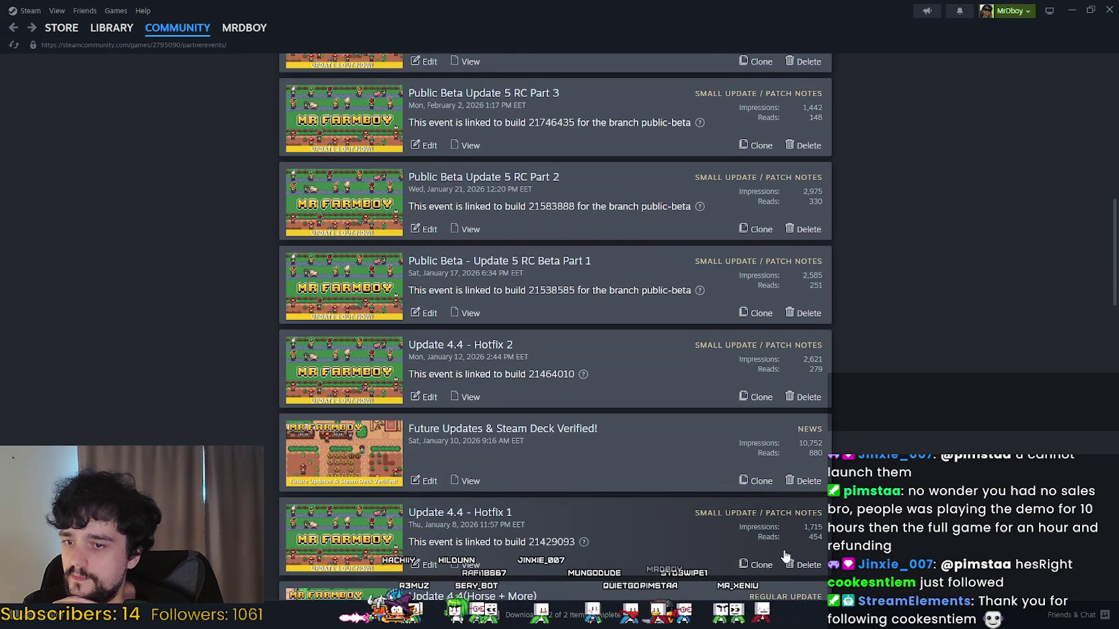
scroll(800, 531, "down", 2)
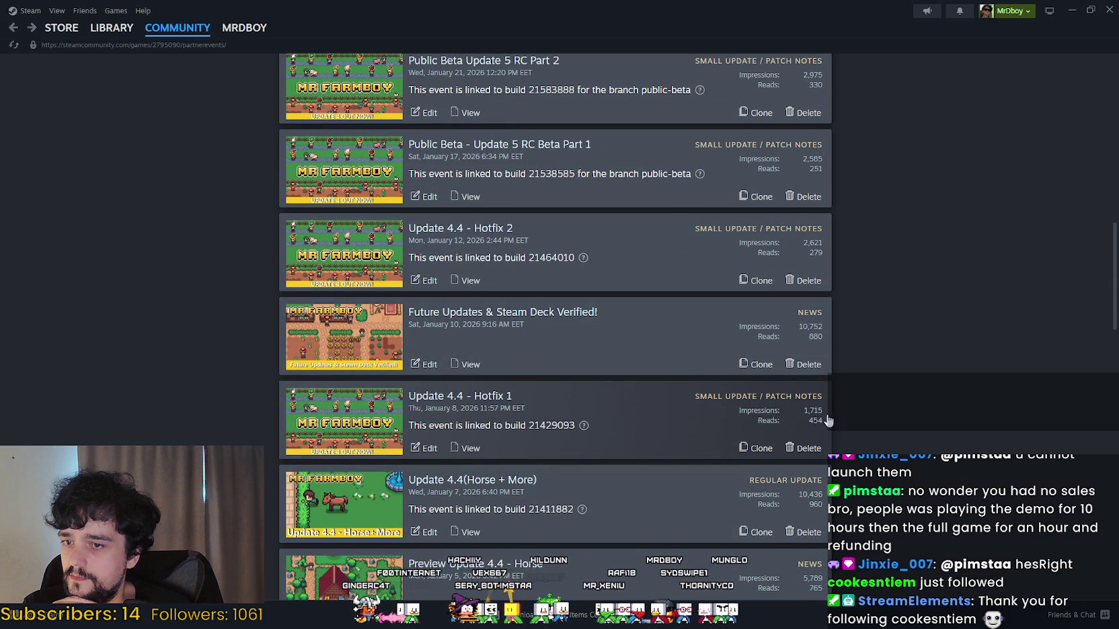
scroll(827, 424, "down", 1)
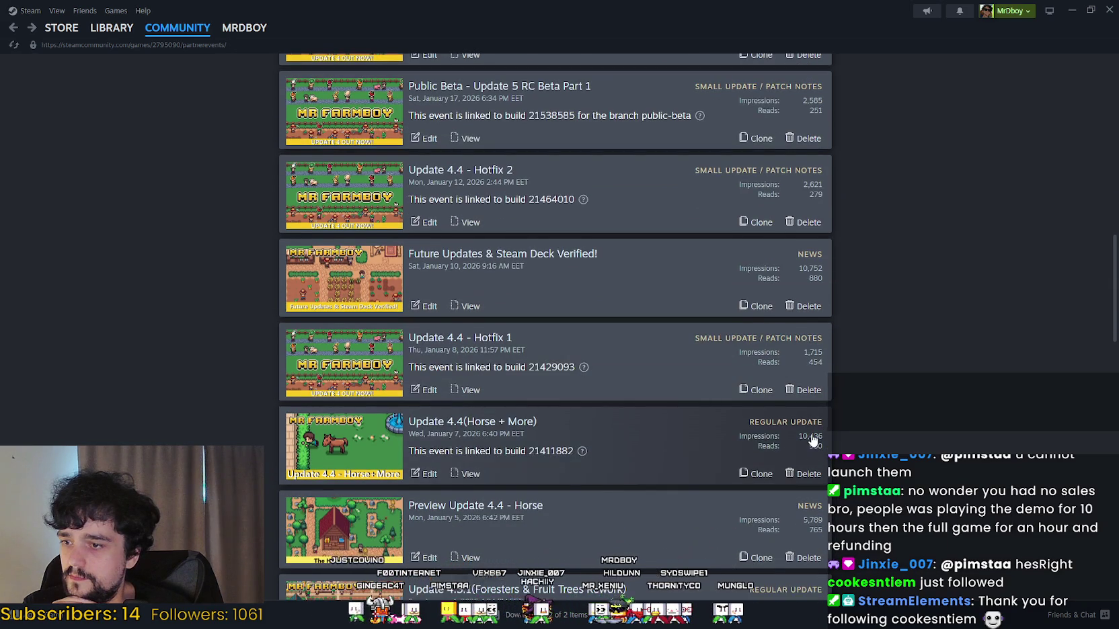
scroll(813, 439, "down", 3)
scroll(811, 437, "up", 10)
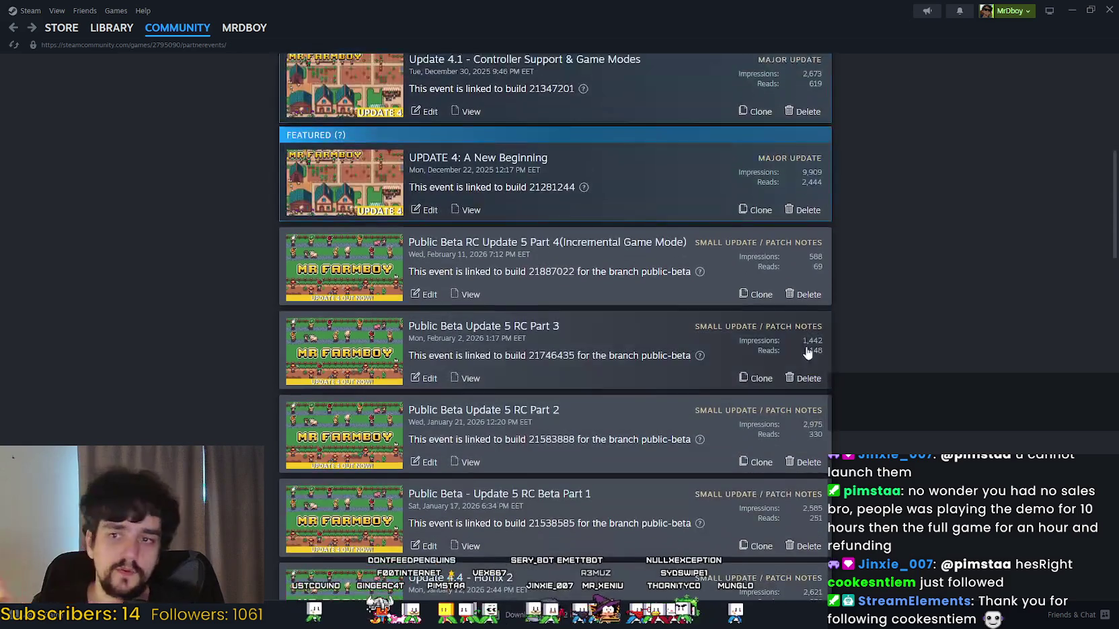
scroll(731, 239, "up", 1)
left_click(741, 244)
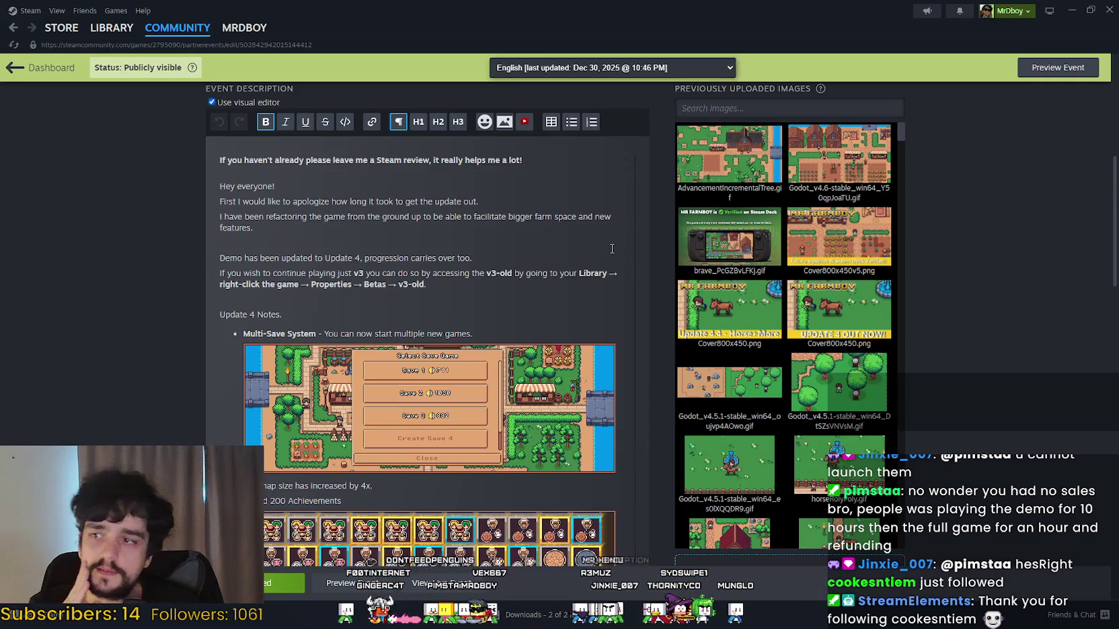
Step: View UPDATE 4's supported languages, keep English, and return to the events Dashboard
scroll(667, 311, "up", 3)
scroll(579, 245, "up", 4)
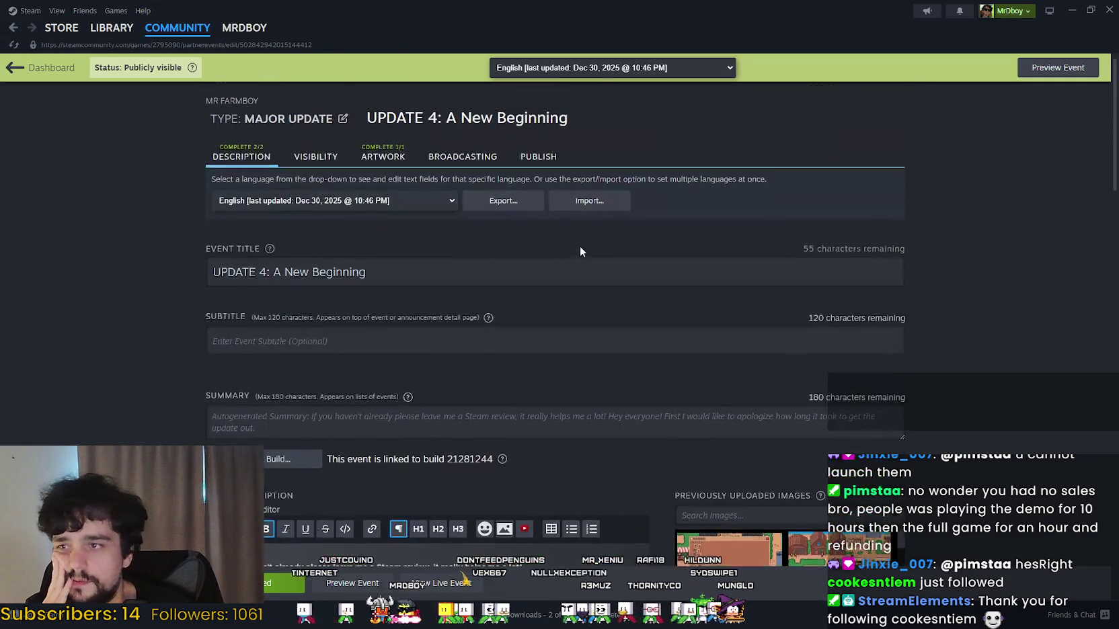
left_click(415, 200)
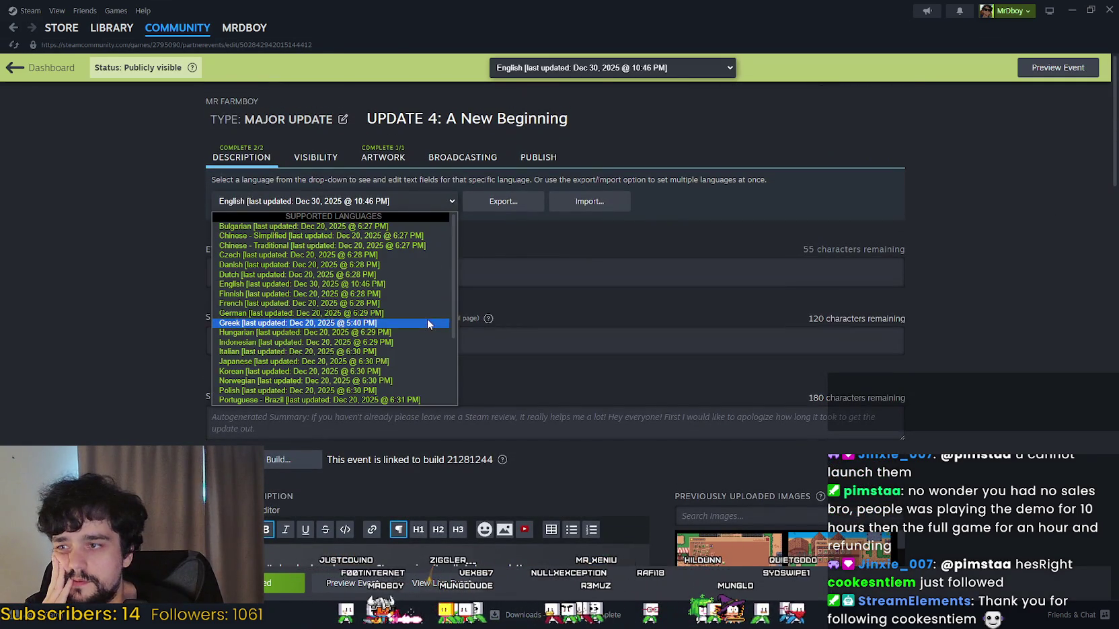
scroll(336, 303, "down", 1)
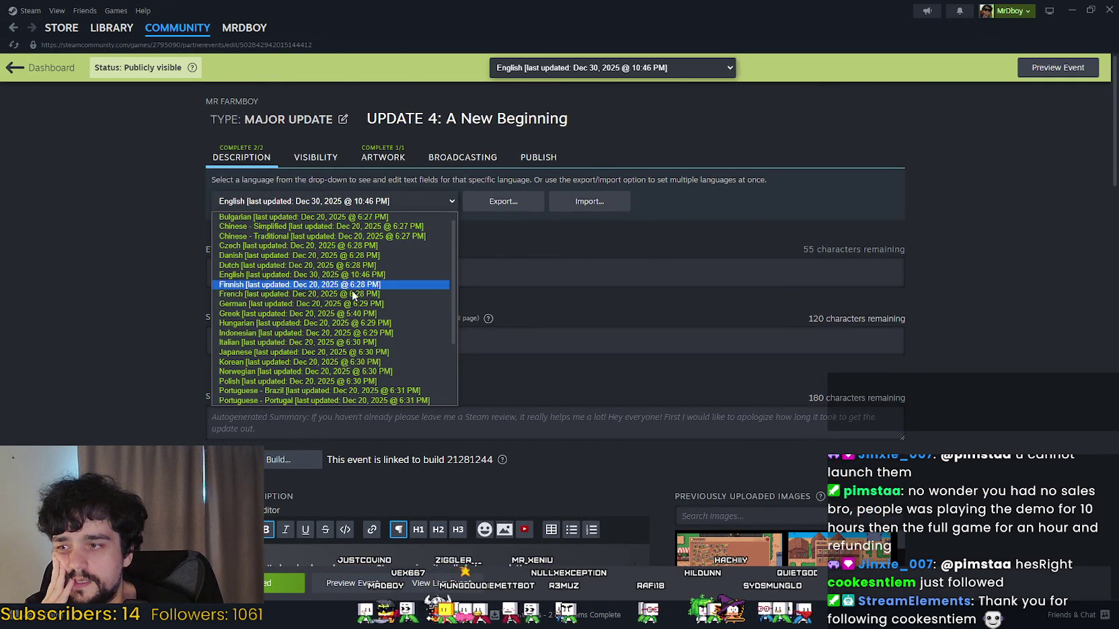
left_click(1037, 161)
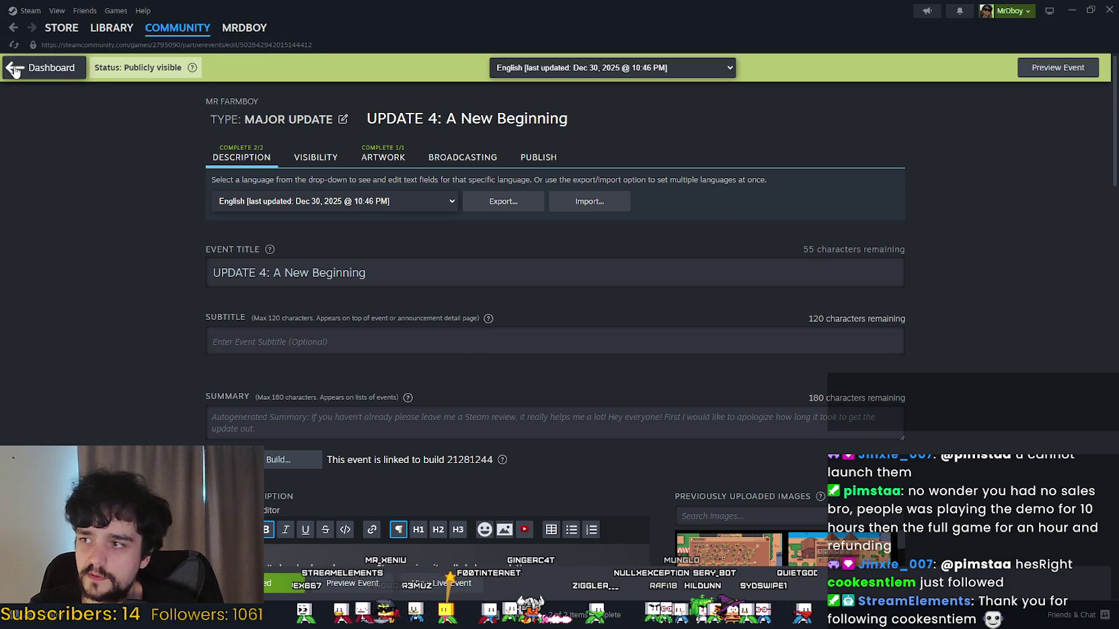
left_click(41, 67)
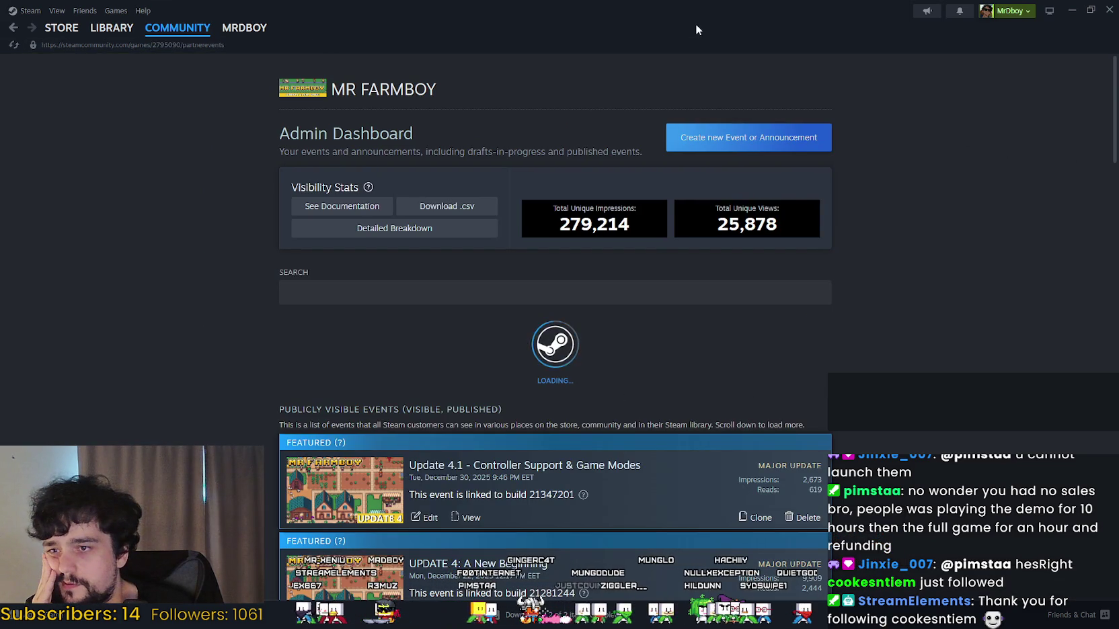
left_click(1072, 10)
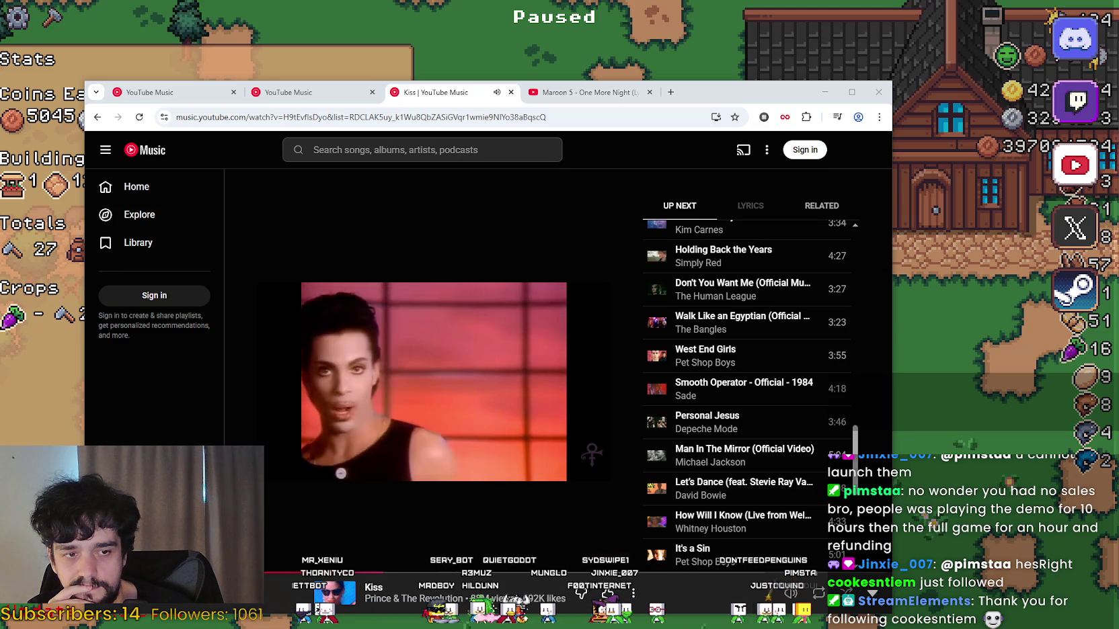
key("alt+Tab")
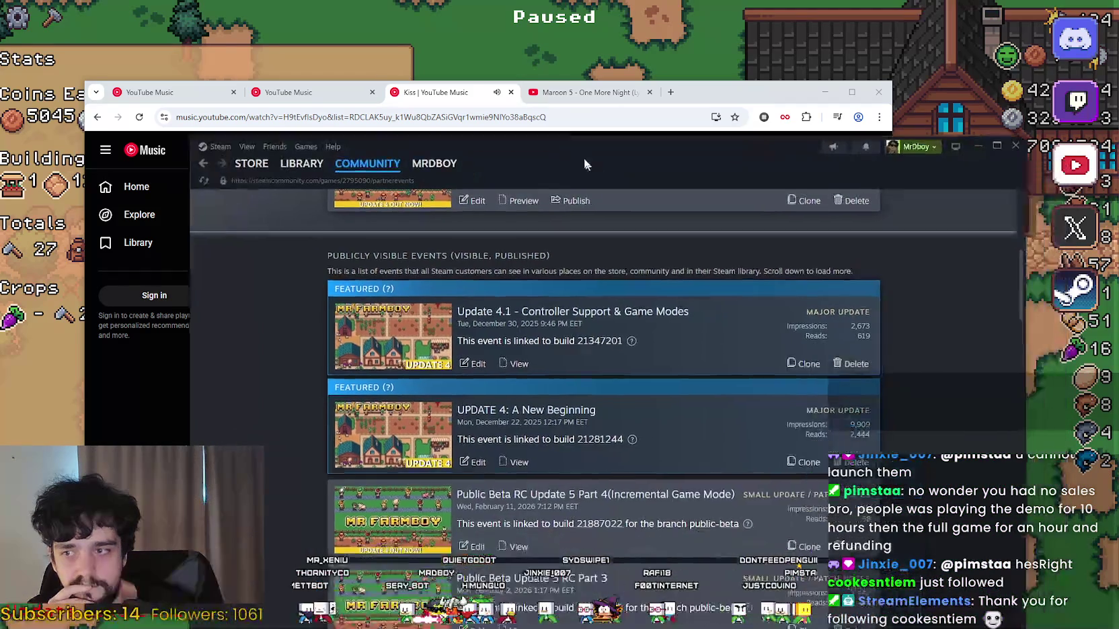
scroll(516, 496, "down", 2)
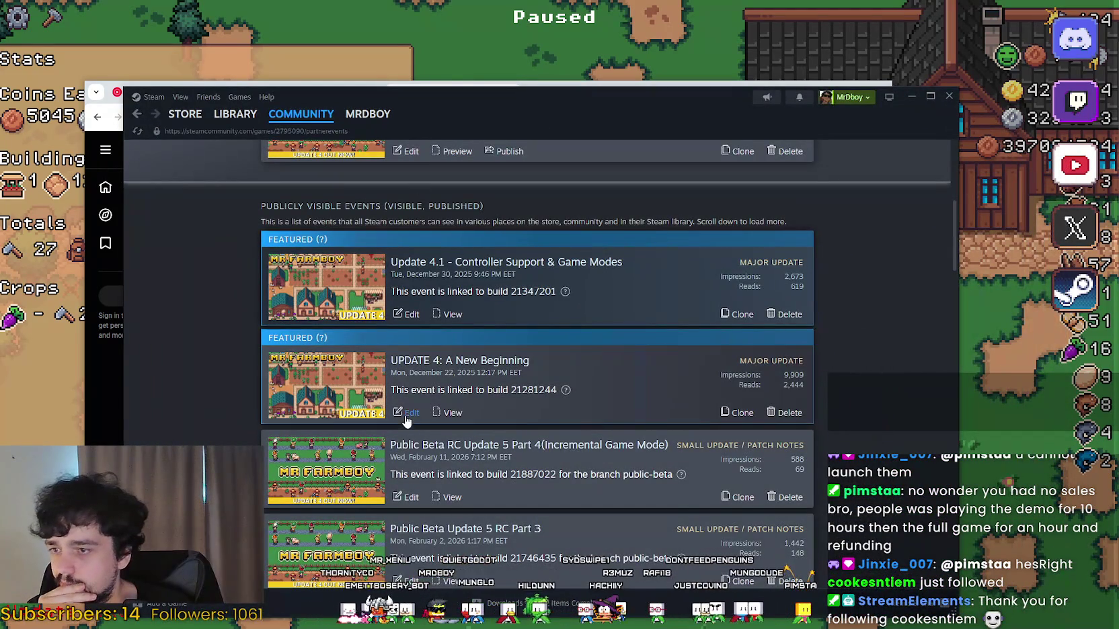
scroll(564, 416, "up", 4)
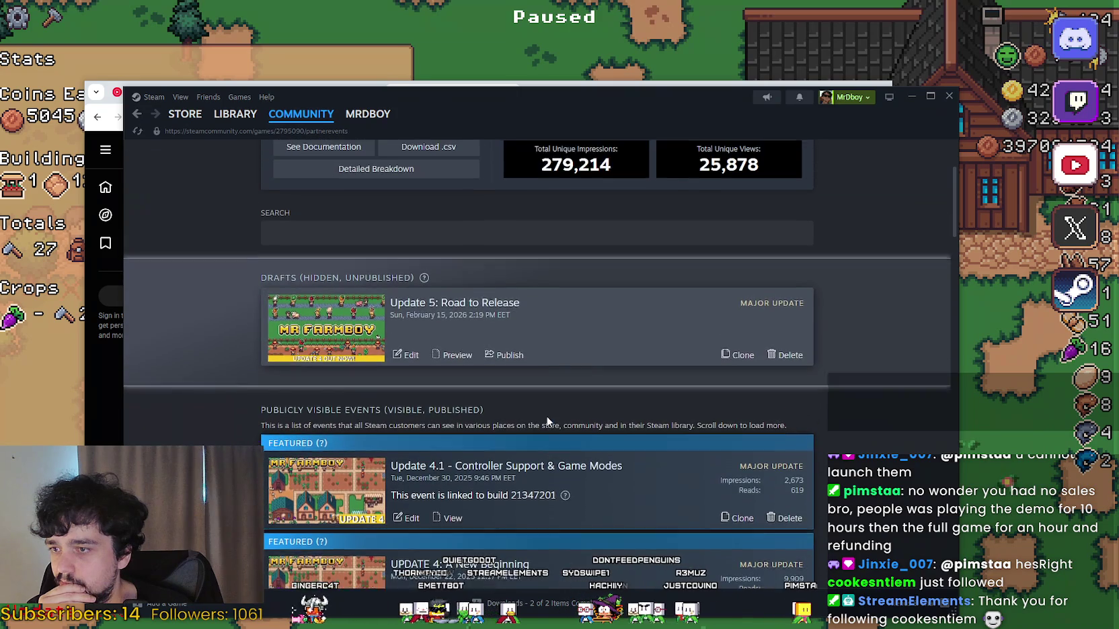
left_click(411, 385)
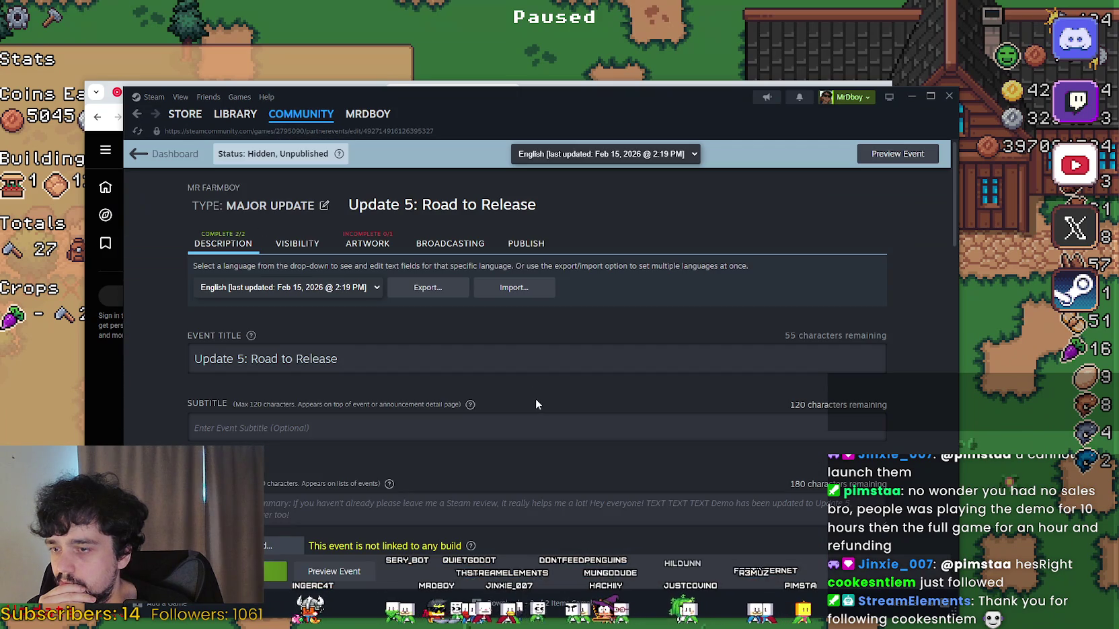
Step: Check the Update 5 draft's language list and scroll through its description
left_click(273, 294)
left_click(272, 291)
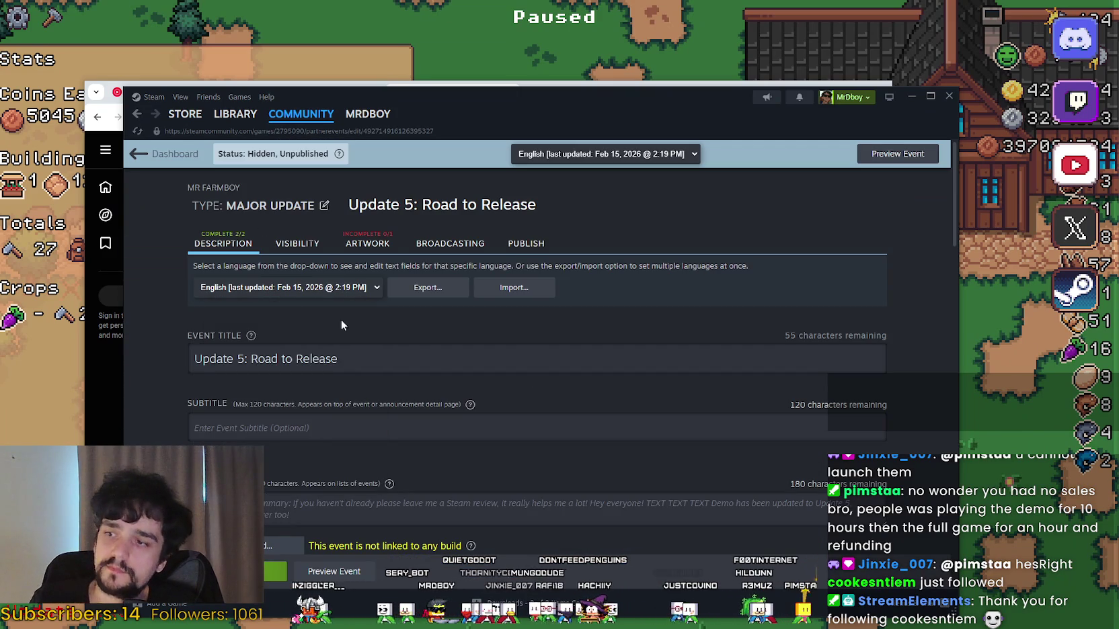
scroll(480, 396, "down", 3)
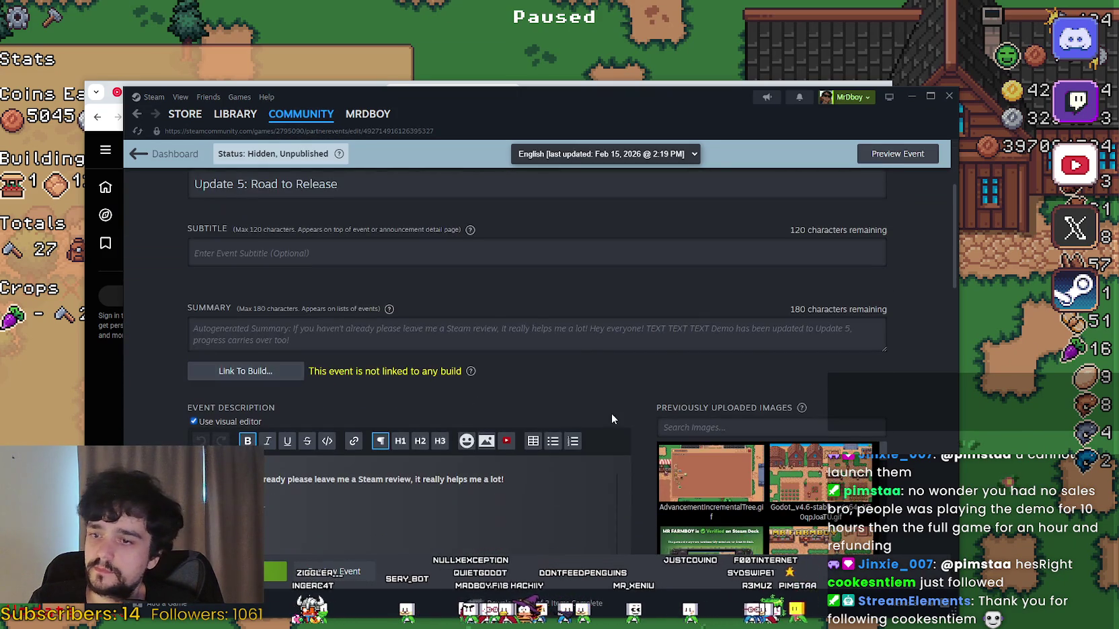
scroll(611, 418, "down", 5)
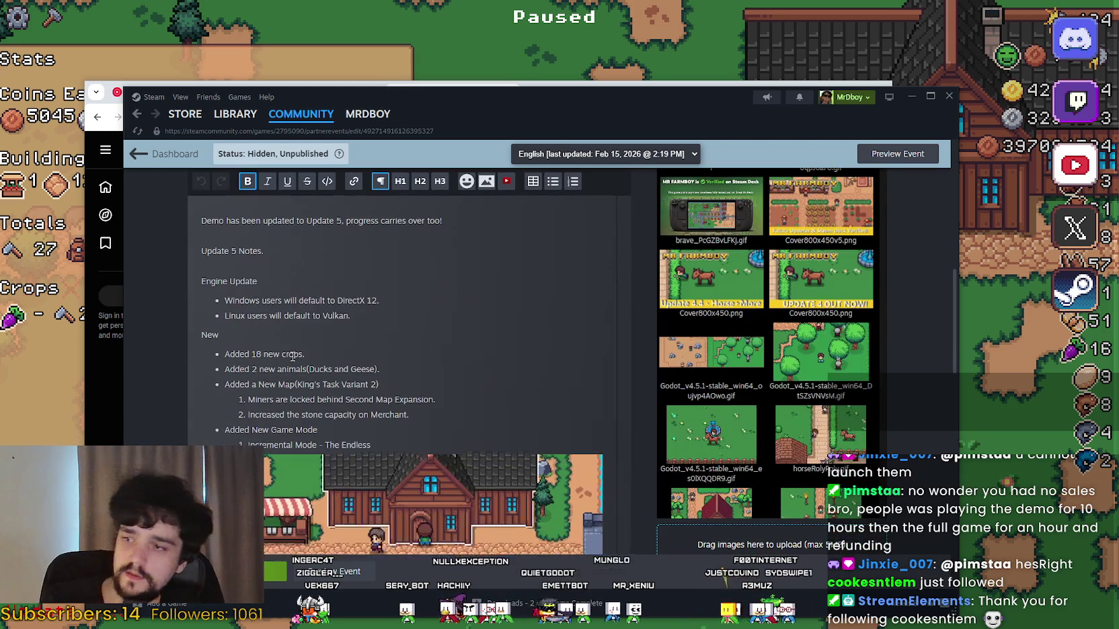
scroll(464, 276, "up", 1)
Step: Delete the 'Demo has been updated…' sentence and the blank lines above 'Update 5 Notes.'
left_click(469, 274)
left_click_drag(469, 274, 196, 243)
key("BackSpace")
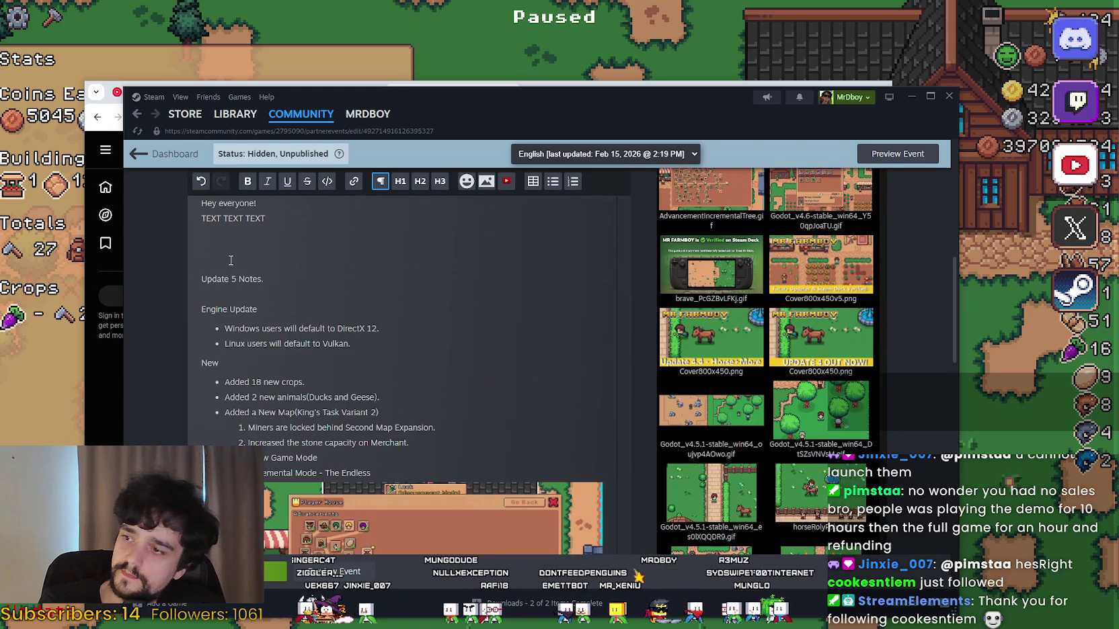
key("BackSpace")
key("BackSpace")
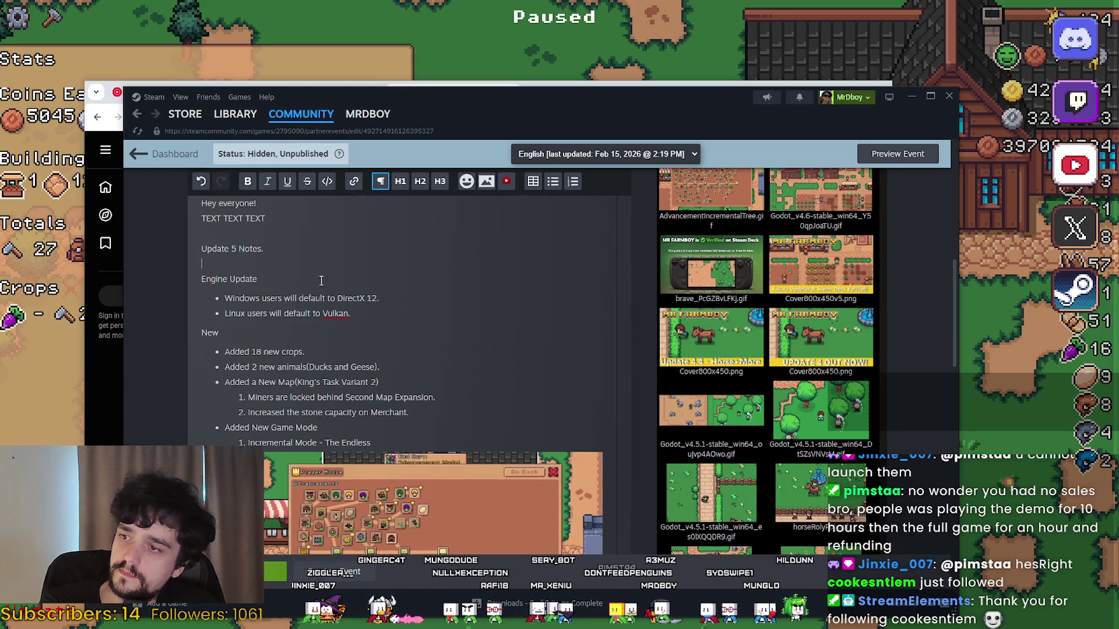
left_click(248, 412)
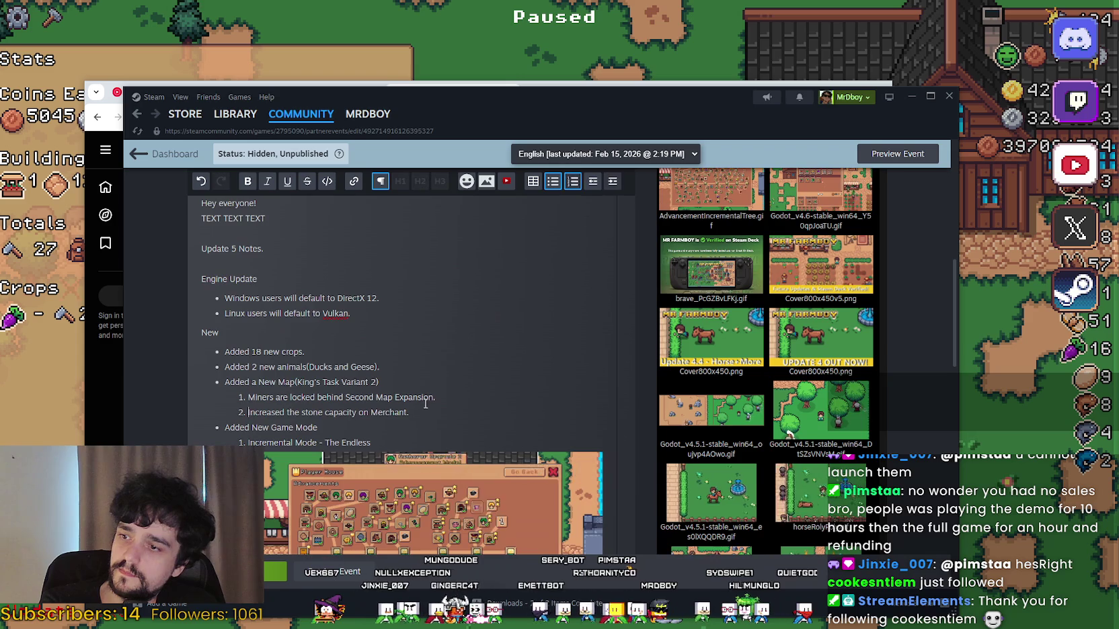
Step: Look over the rest of the description and save the Update 5: Road to Release draft
scroll(425, 403, "down", 5)
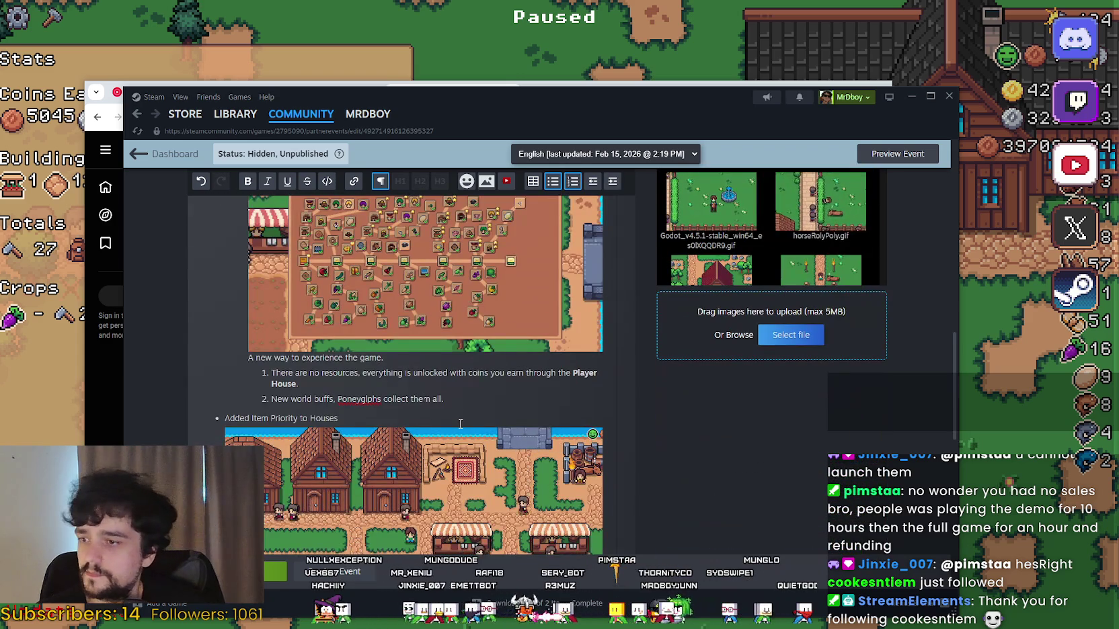
scroll(460, 424, "down", 4)
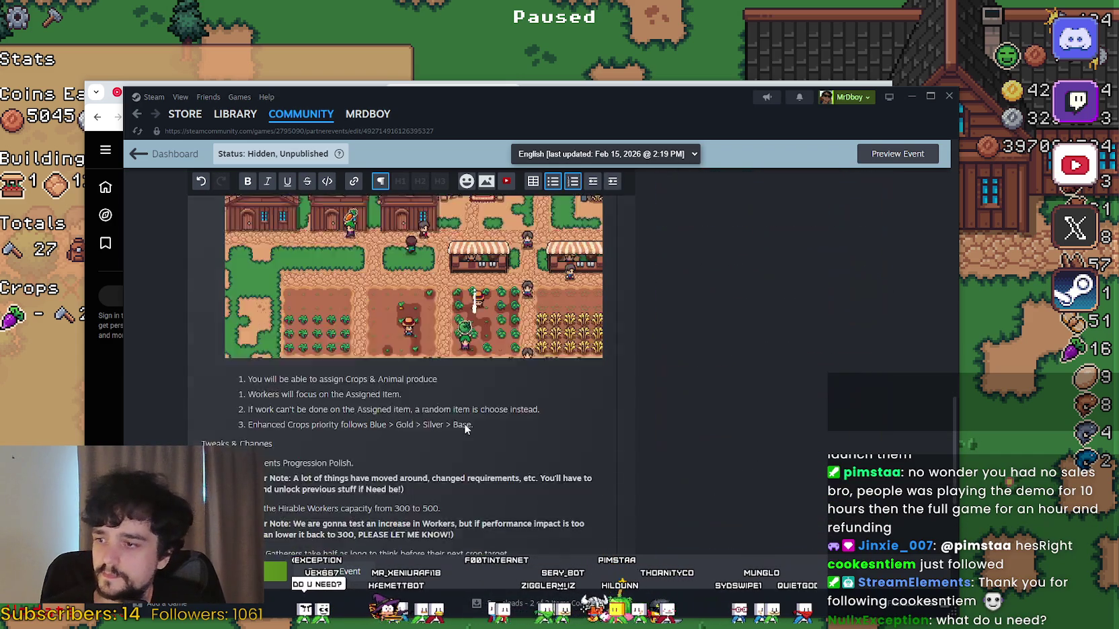
scroll(465, 429, "down", 4)
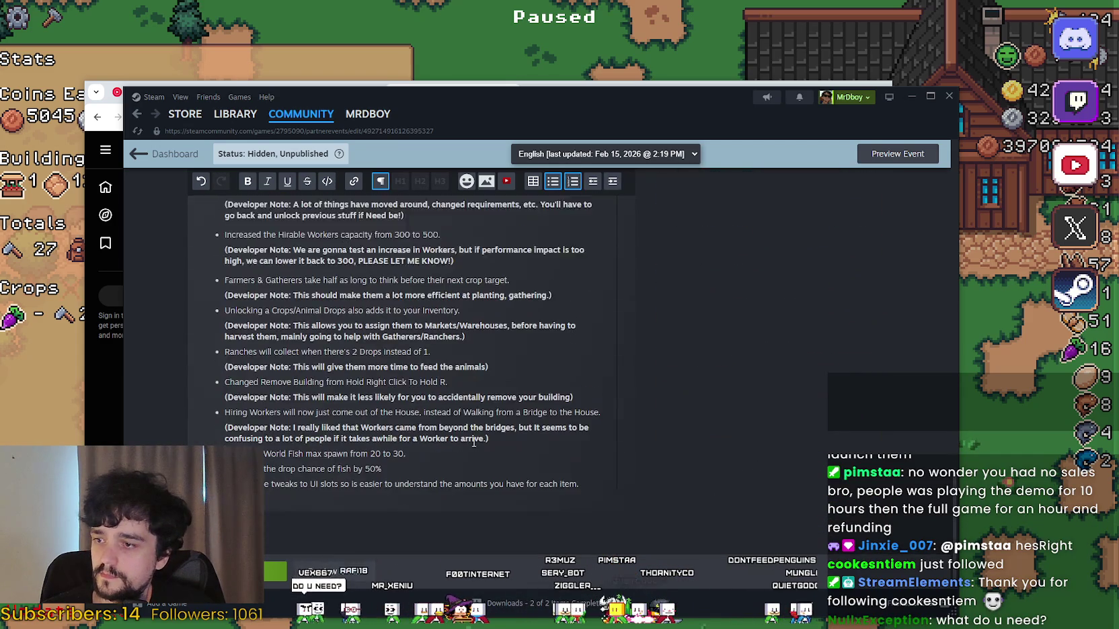
scroll(474, 442, "up", 15)
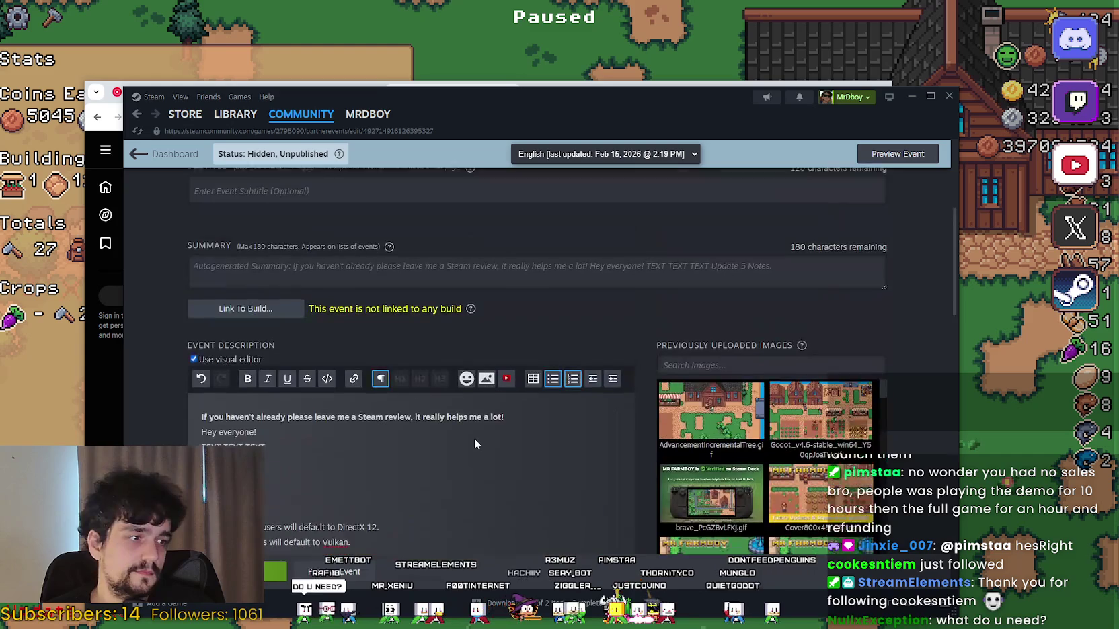
scroll(431, 350, "up", 4)
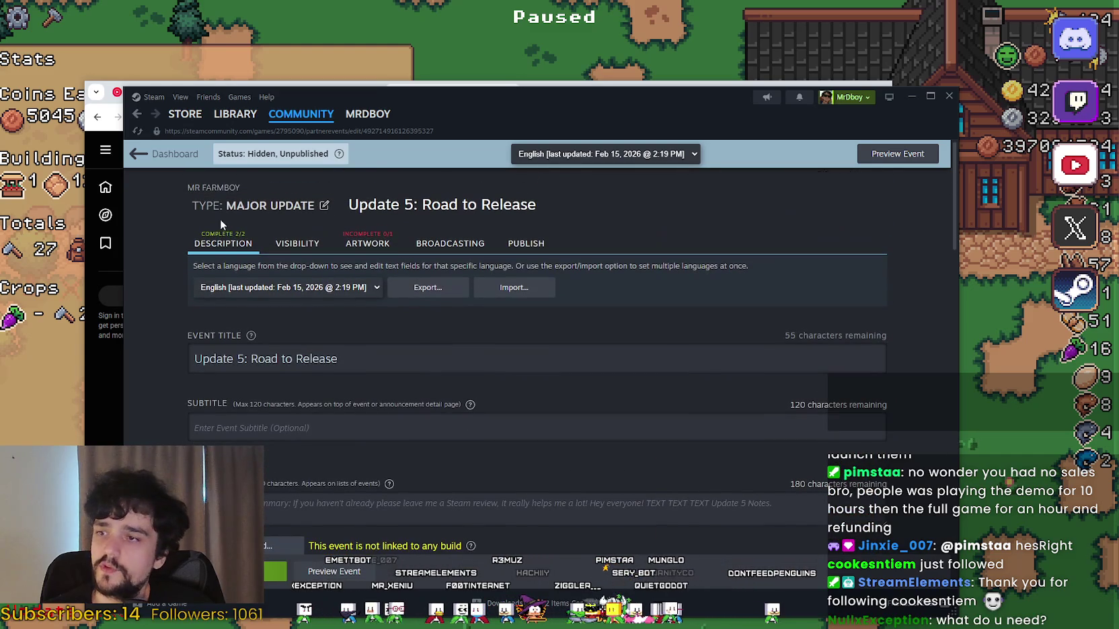
key("ctrl+s")
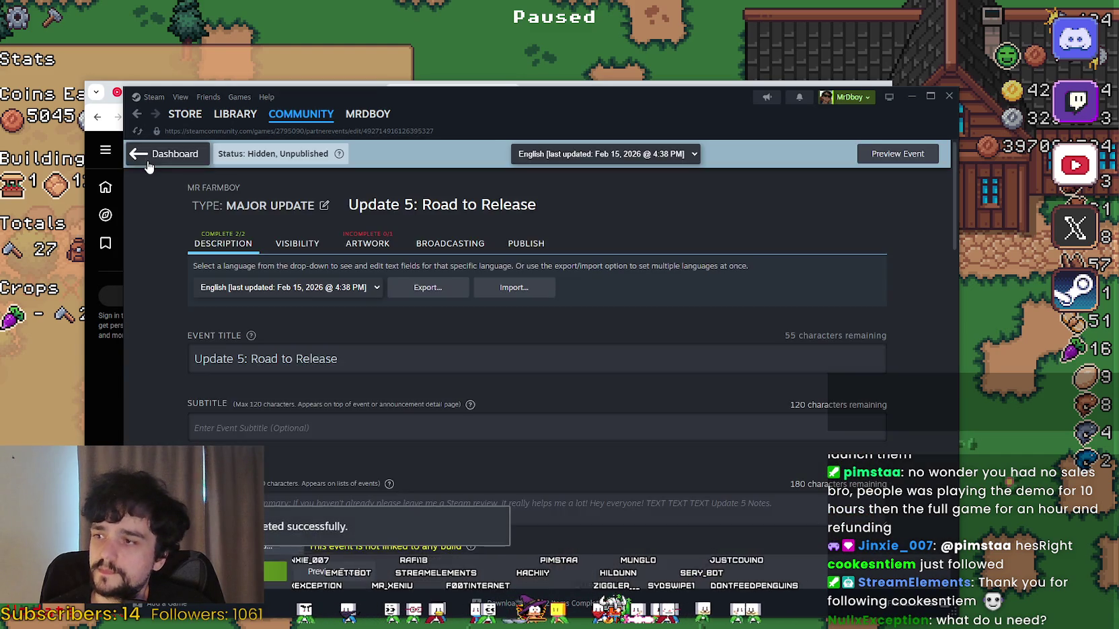
scroll(451, 358, "down", 5)
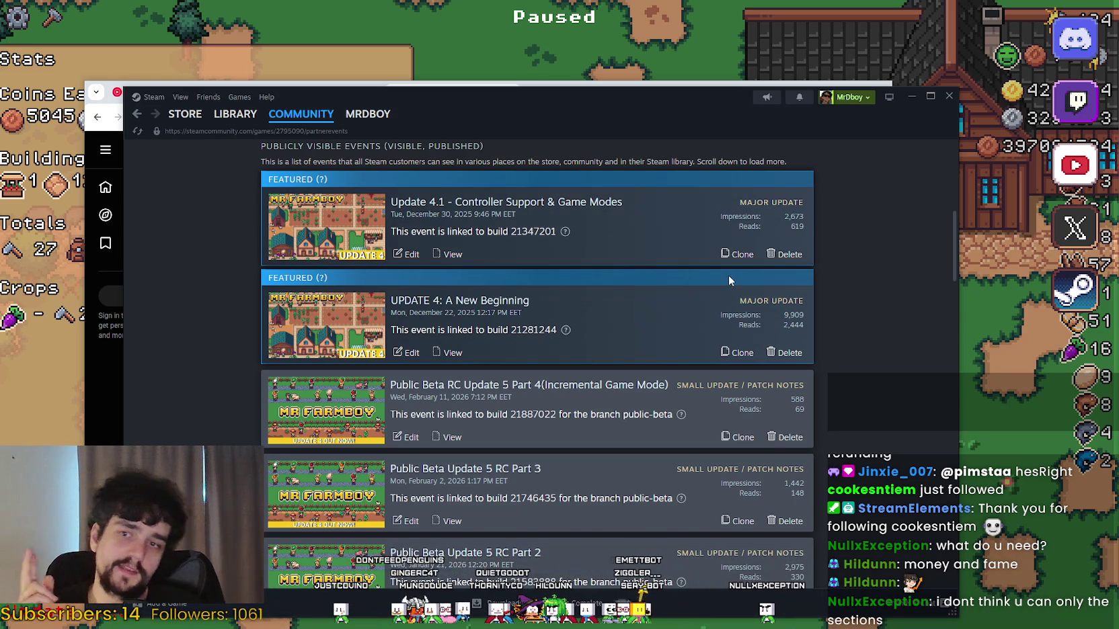
Step: Open UPDATE 4: A New Beginning for editing from the published events list
left_click(410, 354)
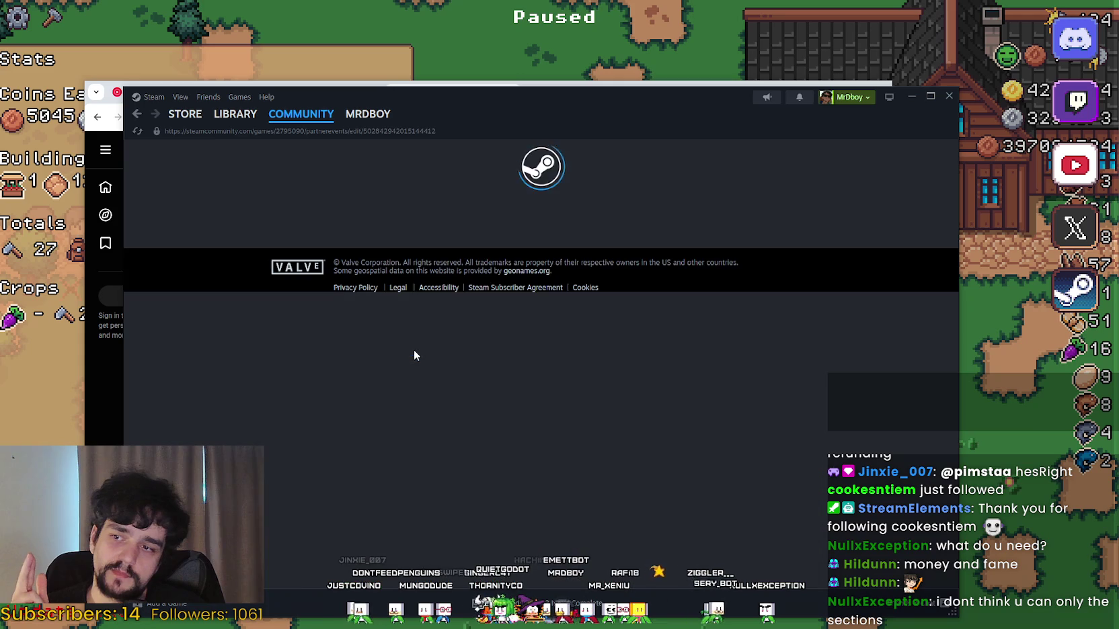
Step: Scroll through UPDATE 4's translation languages, leave English selected, and return to the Admin Dashboard
left_click(320, 290)
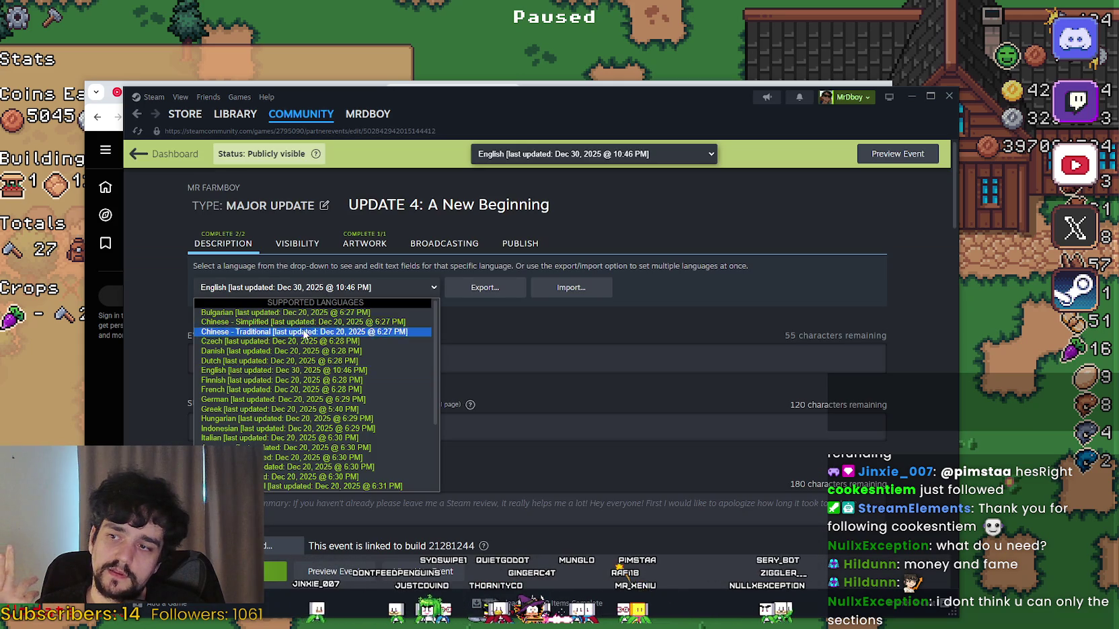
scroll(296, 380, "down", 3)
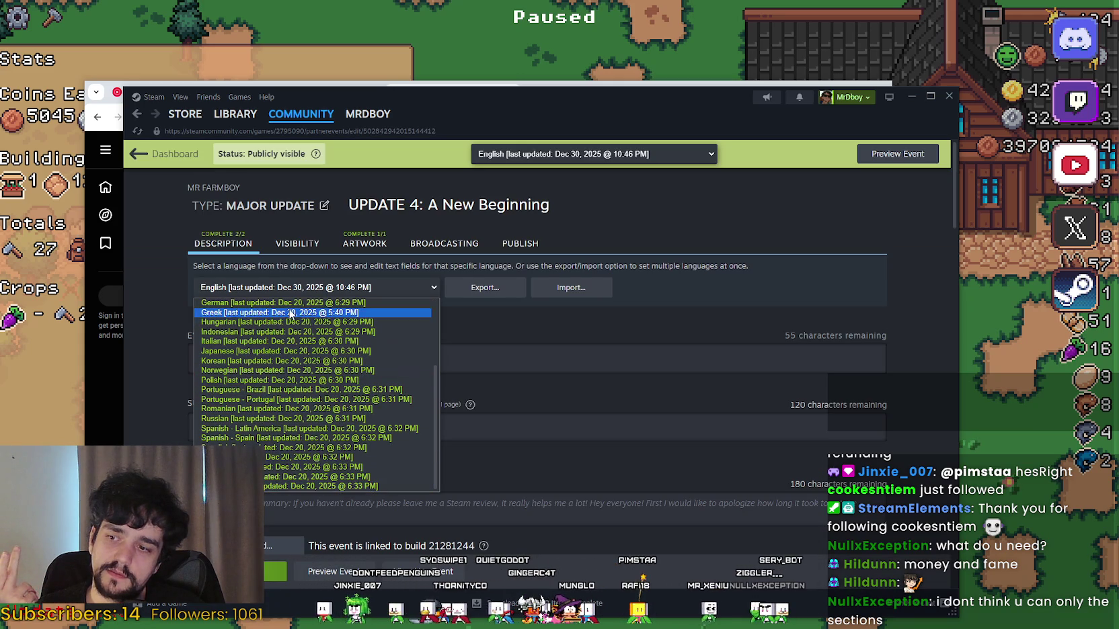
scroll(336, 464, "up", 3)
scroll(452, 415, "down", 5)
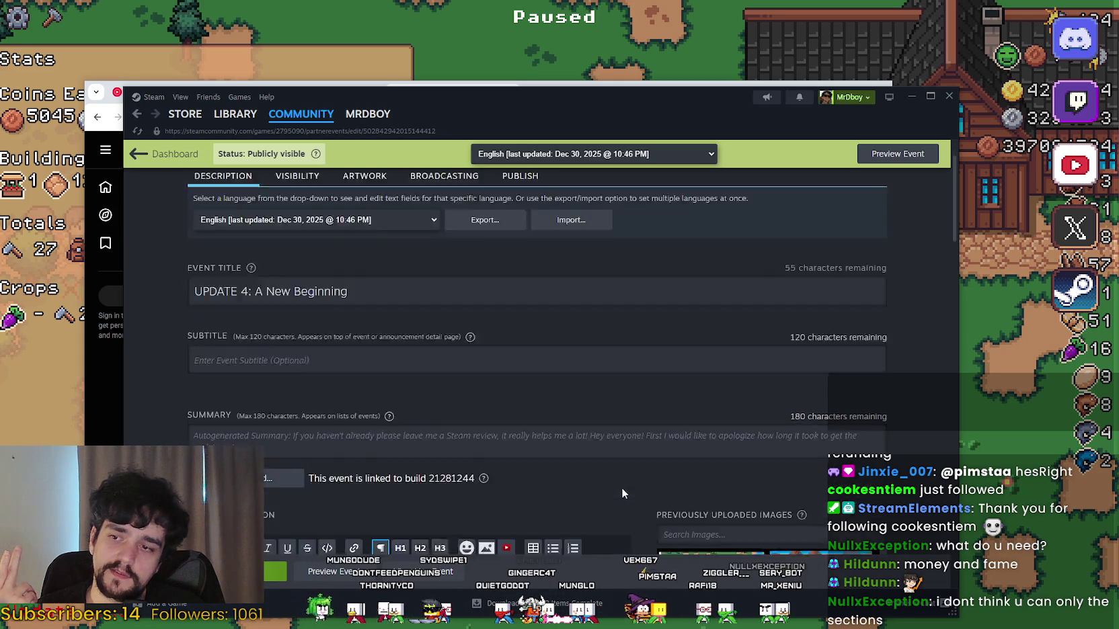
scroll(452, 414, "up", 3)
scroll(464, 444, "up", 3)
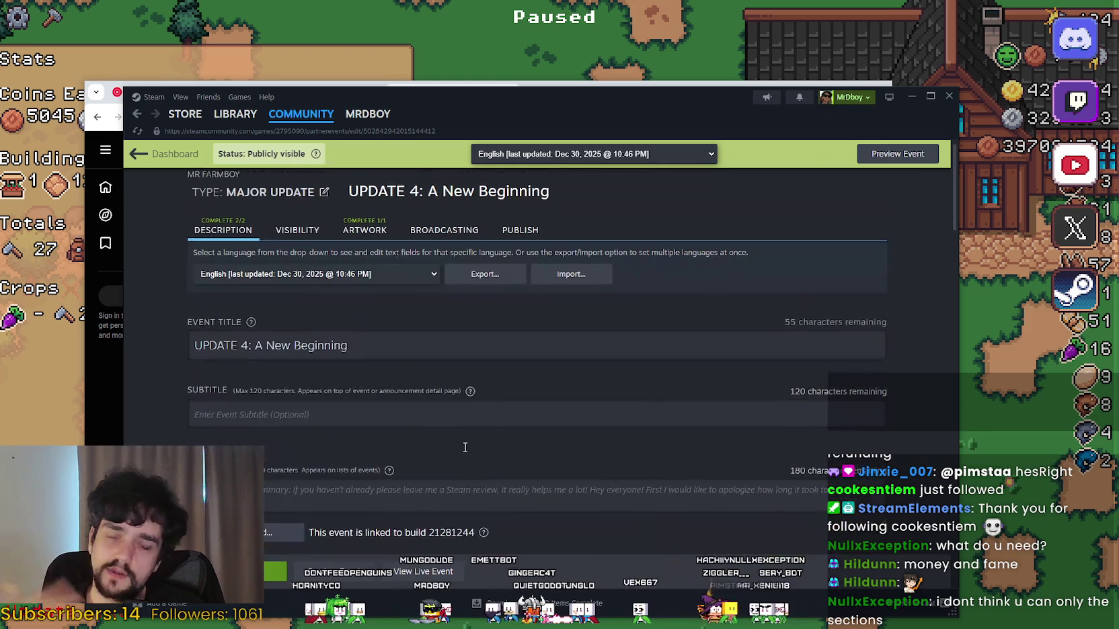
left_click(264, 291)
scroll(300, 458, "down", 3)
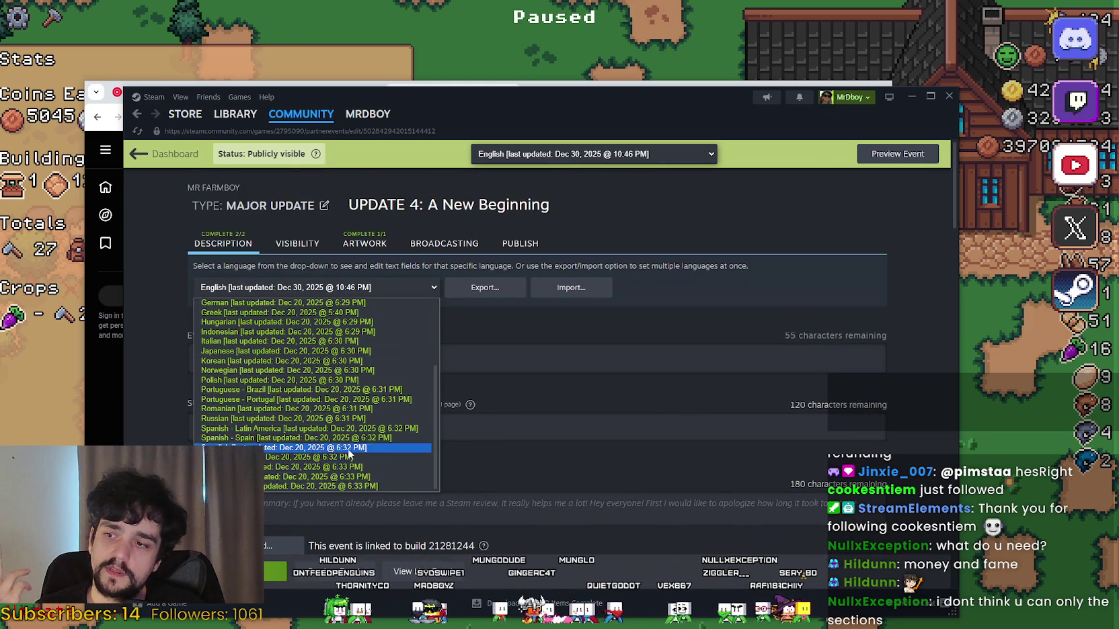
scroll(376, 451, "up", 3)
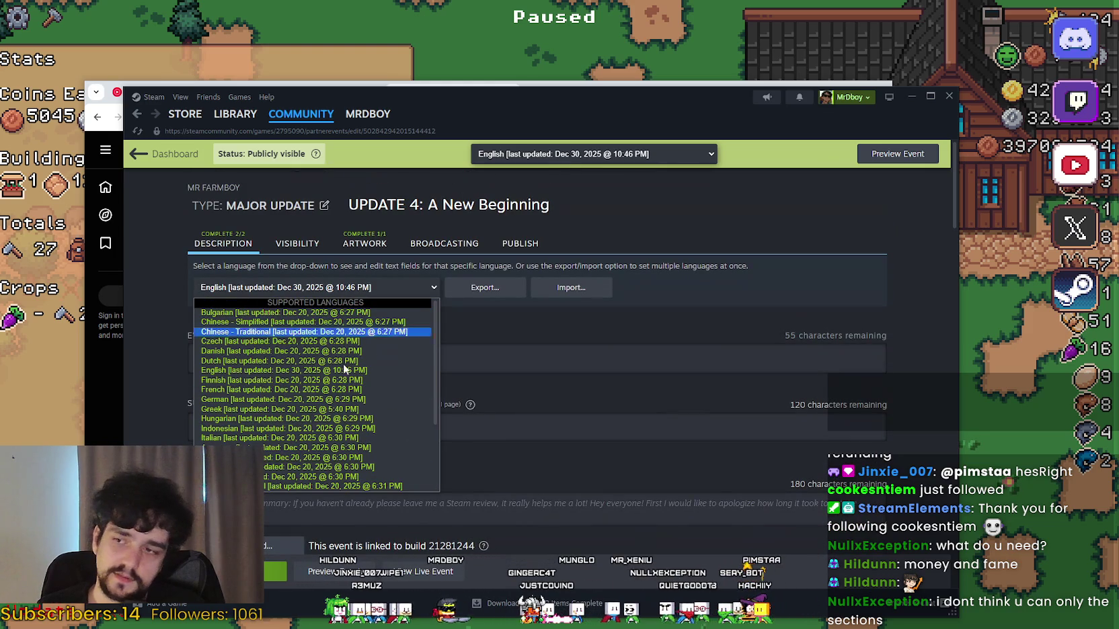
left_click(791, 266)
left_click(138, 156)
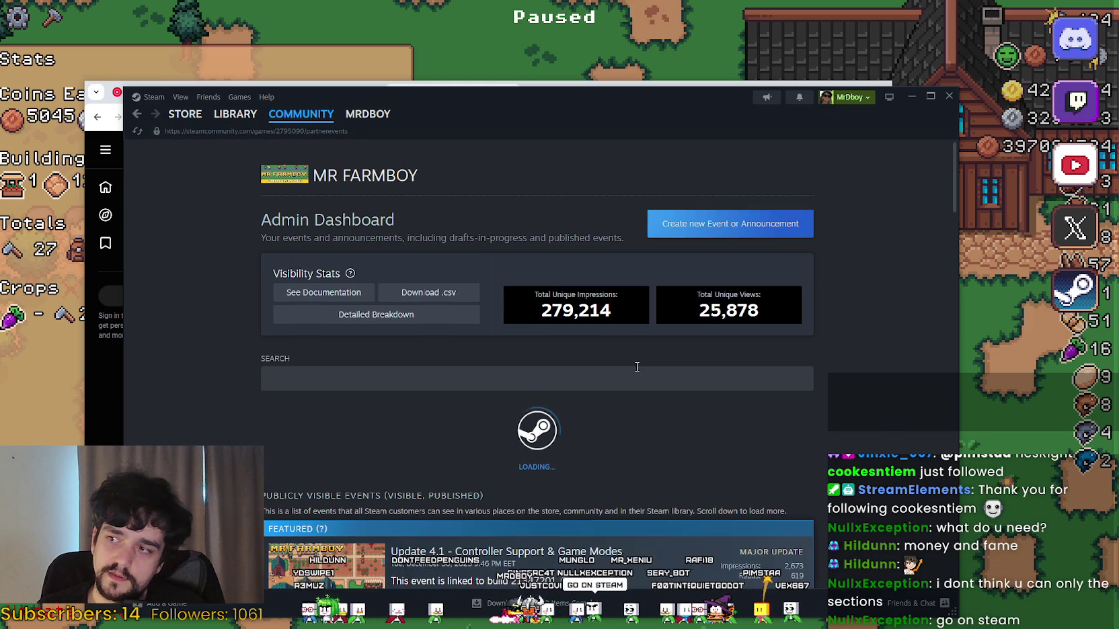
scroll(822, 423, "down", 10)
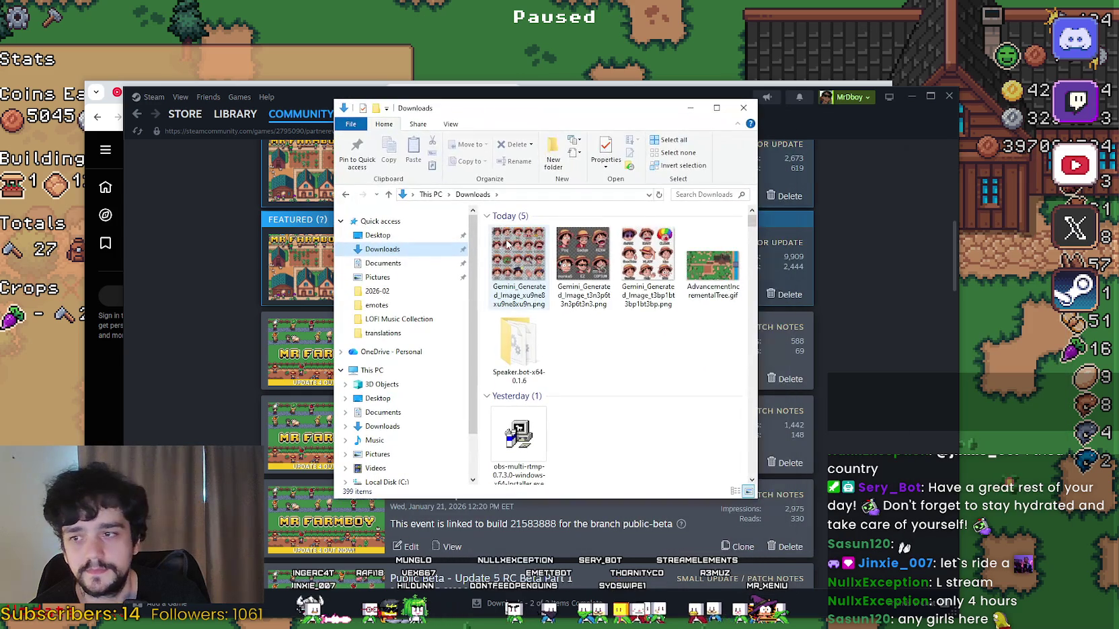
Step: Open the Gemini emote image from Downloads in Aseprite and maximize the window
left_click(507, 244)
double_click(507, 244)
left_click(704, 316)
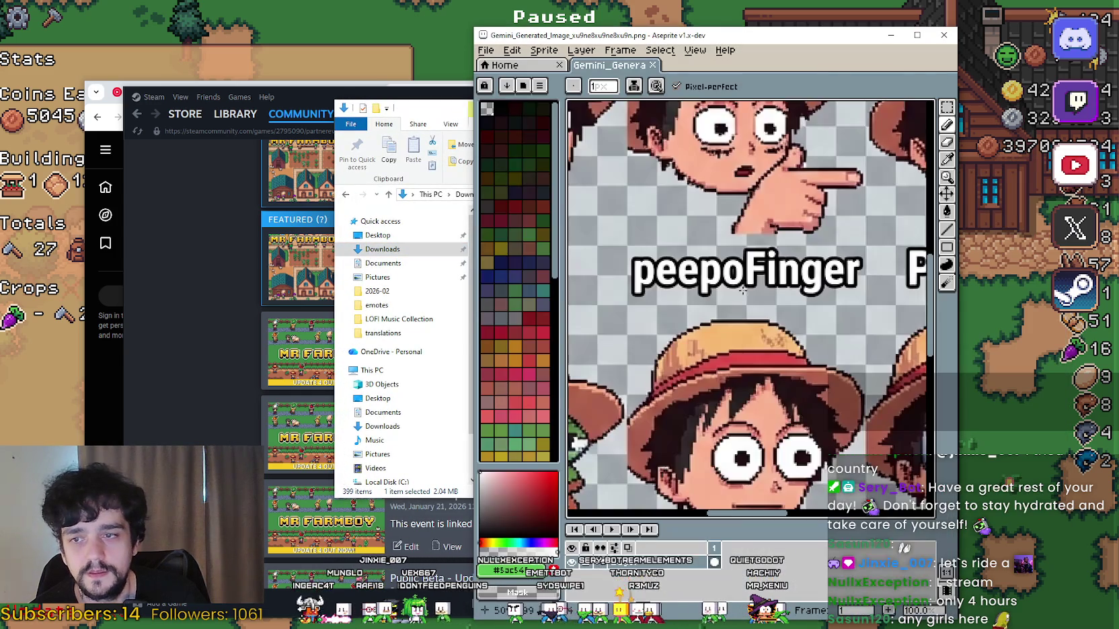
key("alt+Tab")
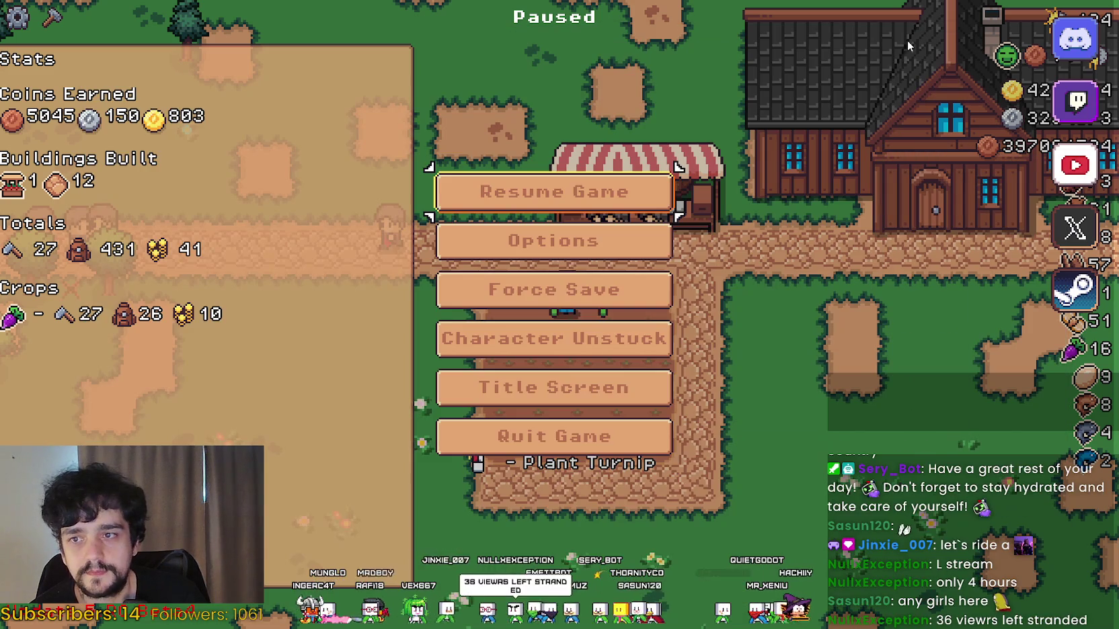
key("alt+Tab")
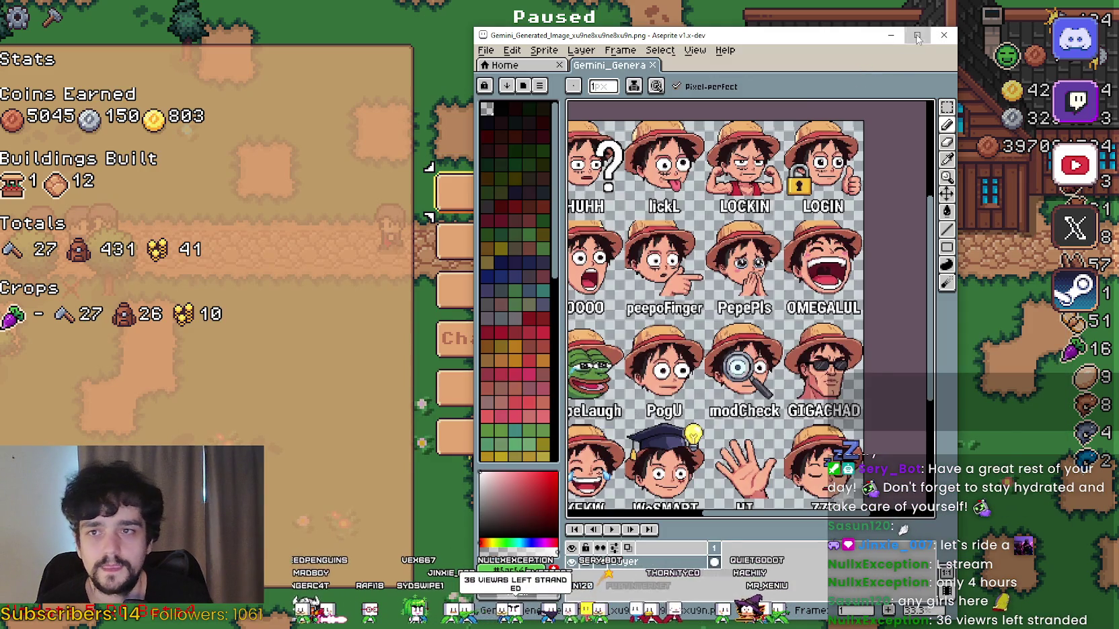
left_click(925, 29)
Step: Zoom and pan around the sheet to inspect emotes like GIGACHAD and PepeLaugh
scroll(651, 324, "up", 3)
scroll(458, 322, "up", 2)
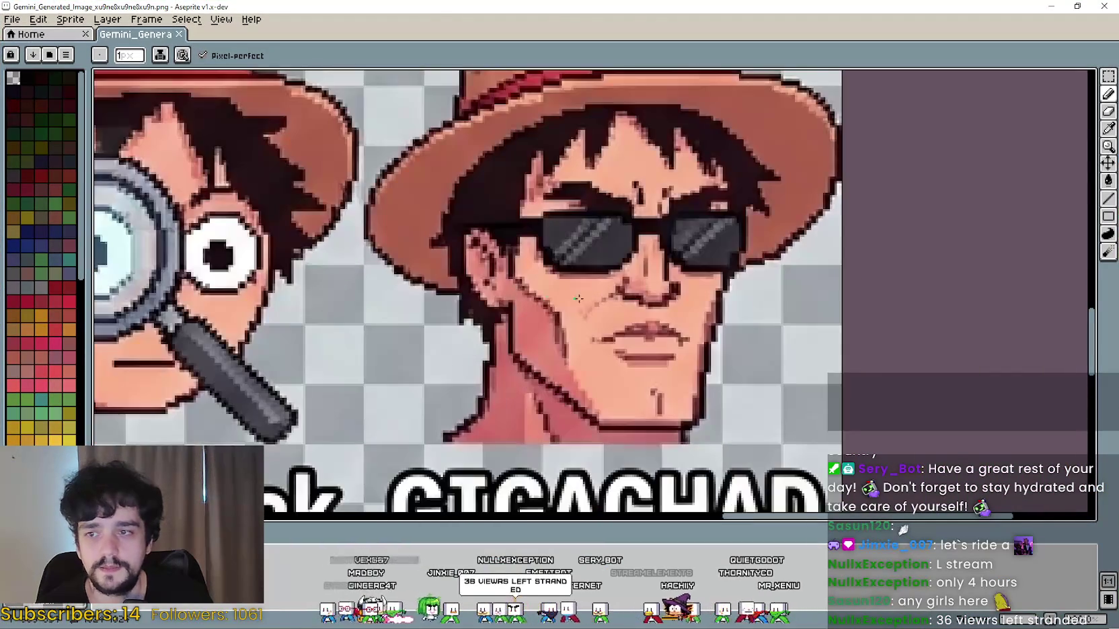
scroll(458, 323, "down", 3)
scroll(502, 328, "up", 2)
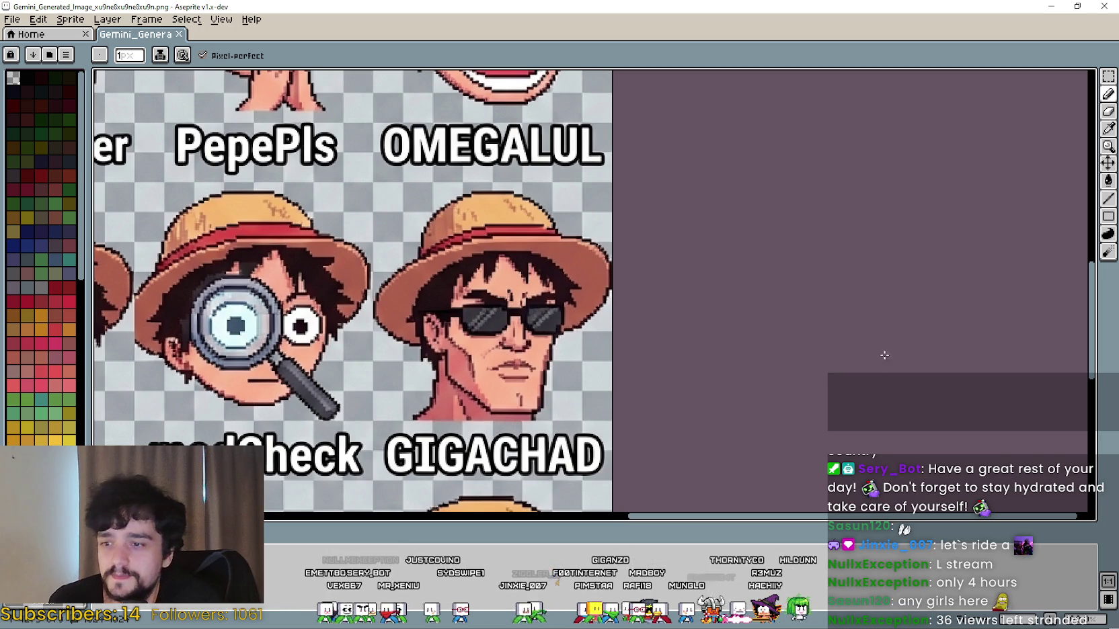
scroll(881, 355, "down", 3)
scroll(882, 355, "up", 3)
scroll(965, 303, "left", 5)
scroll(788, 317, "up", 3)
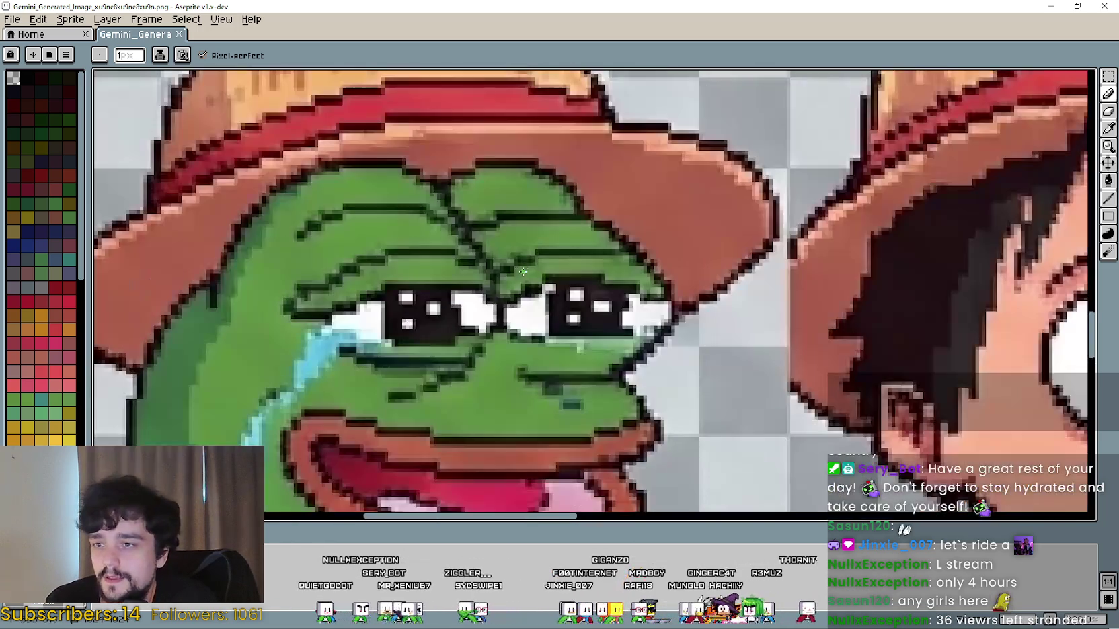
scroll(788, 317, "down", 2)
scroll(788, 317, "up", 1)
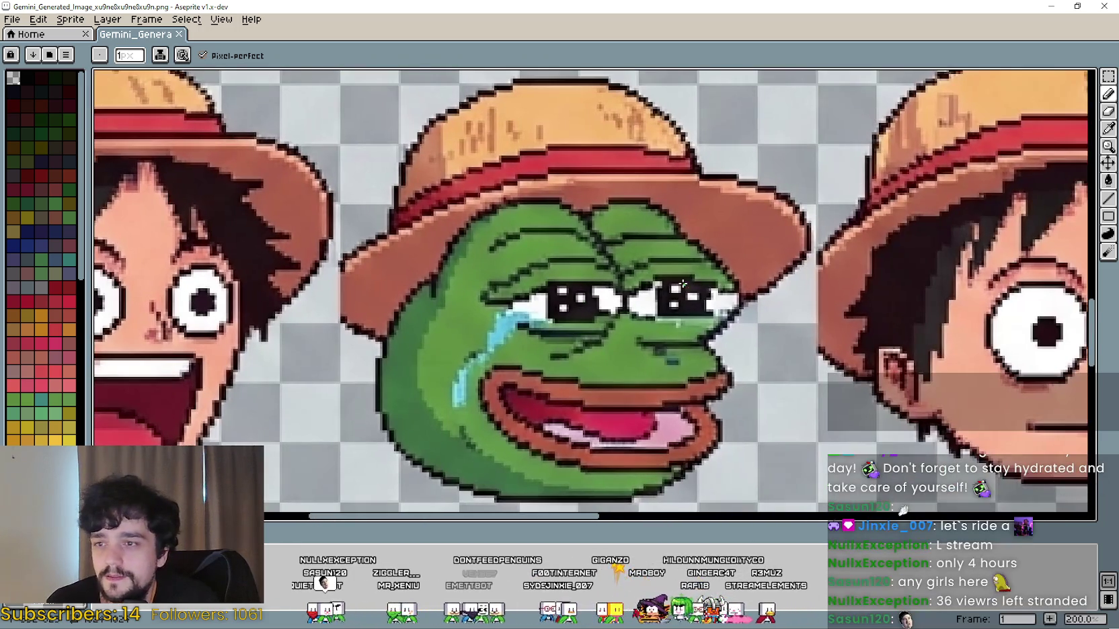